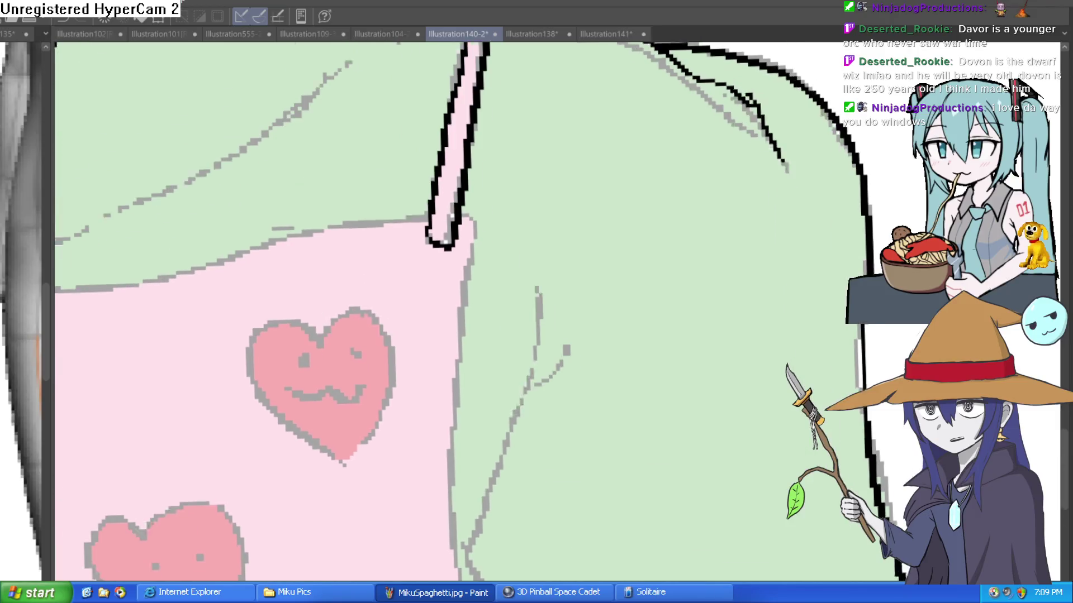
# Ink bold black lines up the orc's side and shoulder, adding short branch strokes.
pyautogui.moveTo(493, 528); pyautogui.dragTo(545, 308)
pyautogui.moveTo(539, 391)
pyautogui.mouseDown()
pyautogui.moveTo(575, 360)
pyautogui.moveTo(501, 415)
pyautogui.moveTo(548, 431)
pyautogui.mouseUp()
pyautogui.scroll(-2, 578, 265)
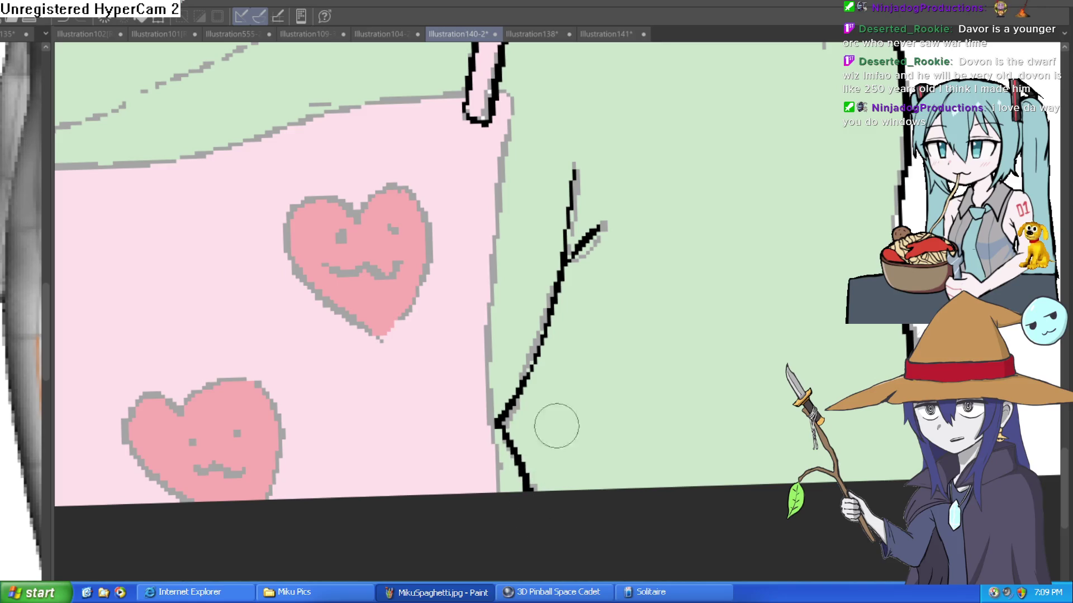
pyautogui.scroll(-5, 503, 291)
pyautogui.scroll(1, 503, 291)
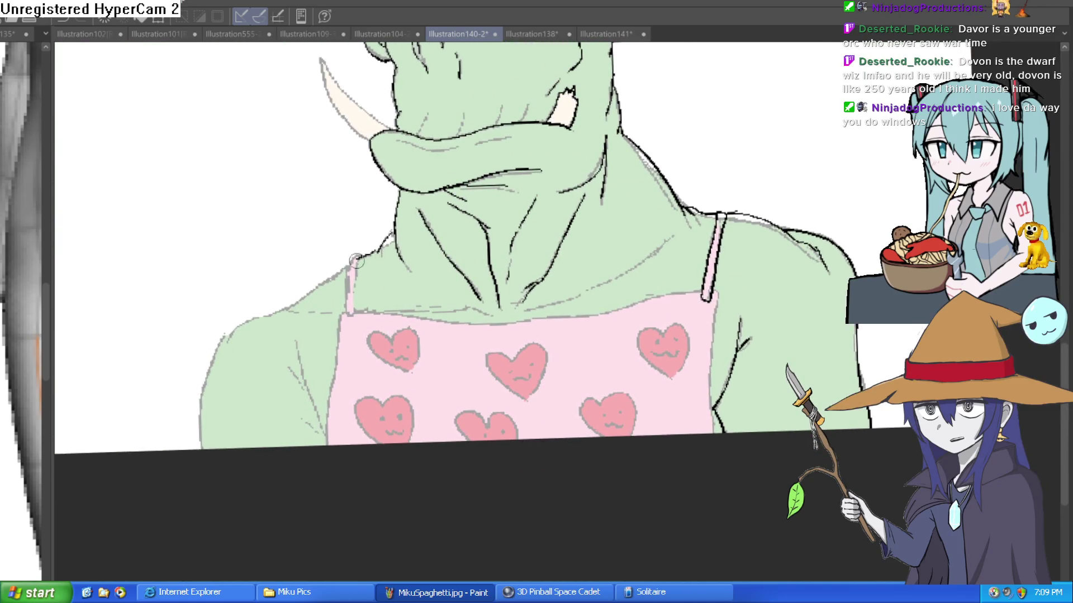
pyautogui.scroll(4, 361, 260)
pyautogui.scroll(3, 439, 255)
pyautogui.moveTo(507, 490); pyautogui.dragTo(448, 274)
pyautogui.moveTo(423, 331); pyautogui.dragTo(463, 380)
pyautogui.moveTo(505, 485); pyautogui.dragTo(456, 451)
pyautogui.moveTo(501, 418); pyautogui.dragTo(522, 516)
# Ink the apron strap's edge, undo a misplaced stroke, and extend the shoulder outline lower.
pyautogui.moveTo(454, 310)
pyautogui.mouseDown()
pyautogui.moveTo(552, 317)
pyautogui.moveTo(538, 335)
pyautogui.moveTo(534, 223)
pyautogui.moveTo(548, 218)
pyautogui.moveTo(522, 352)
pyautogui.moveTo(537, 351)
pyautogui.moveTo(546, 221)
pyautogui.moveTo(502, 260)
pyautogui.moveTo(263, 395)
pyautogui.moveTo(190, 581)
pyautogui.mouseUp()
pyautogui.hotkey('ctrl', 'z')
pyautogui.moveTo(317, 463); pyautogui.dragTo(373, 259)
pyautogui.moveTo(262, 366); pyautogui.dragTo(254, 449)
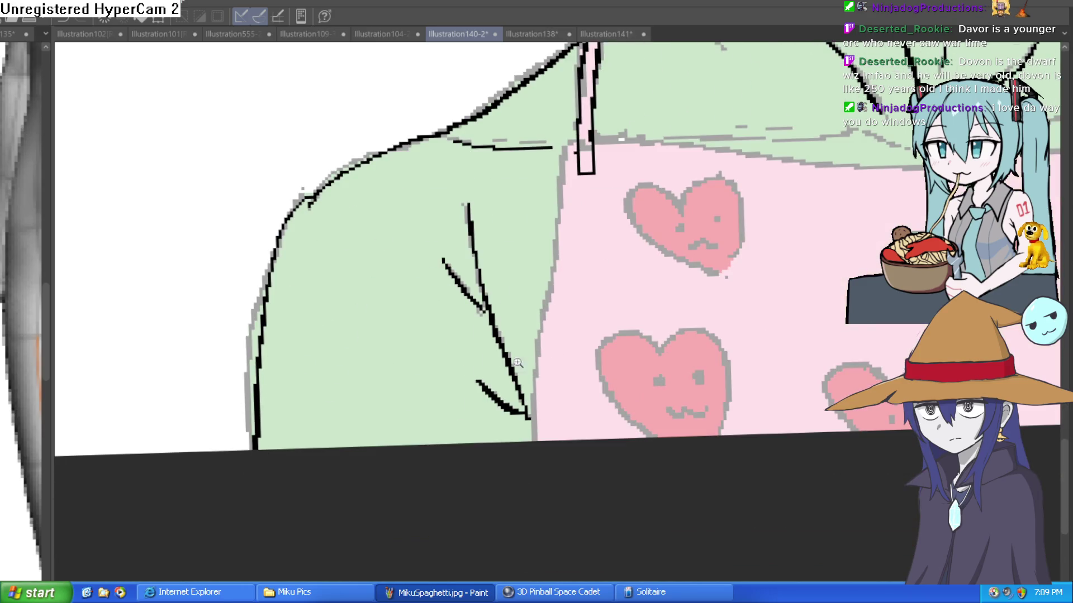
pyautogui.scroll(-5, 504, 363)
pyautogui.moveTo(682, 240)
pyautogui.mouseDown()
pyautogui.moveTo(679, 355)
pyautogui.moveTo(666, 165)
pyautogui.mouseUp()
pyautogui.scroll(5, 642, 215)
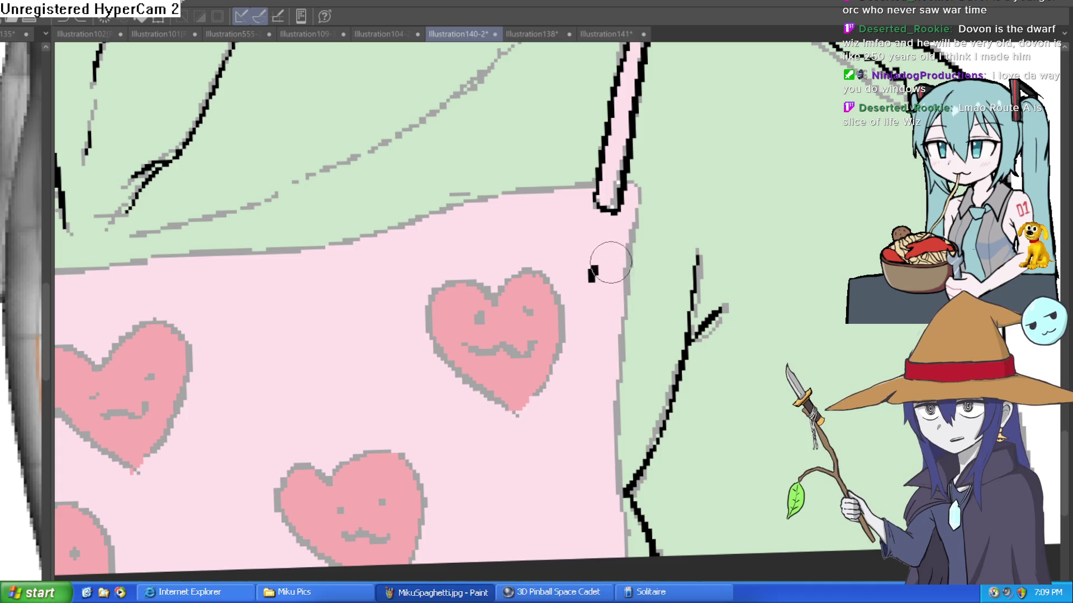
# Ink a line across the apron top and its vertical folds, removing one thick retraced stroke.
pyautogui.scroll(-3, 623, 255)
pyautogui.scroll(3, 612, 268)
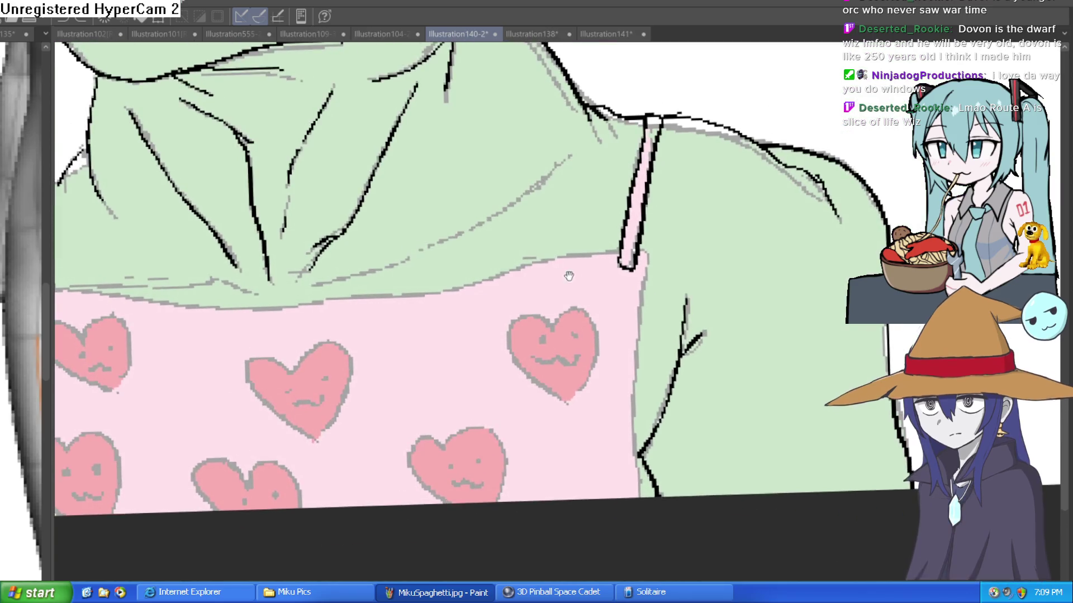
pyautogui.moveTo(284, 307)
pyautogui.mouseDown()
pyautogui.moveTo(362, 300)
pyautogui.moveTo(441, 315)
pyautogui.moveTo(431, 455)
pyautogui.mouseUp()
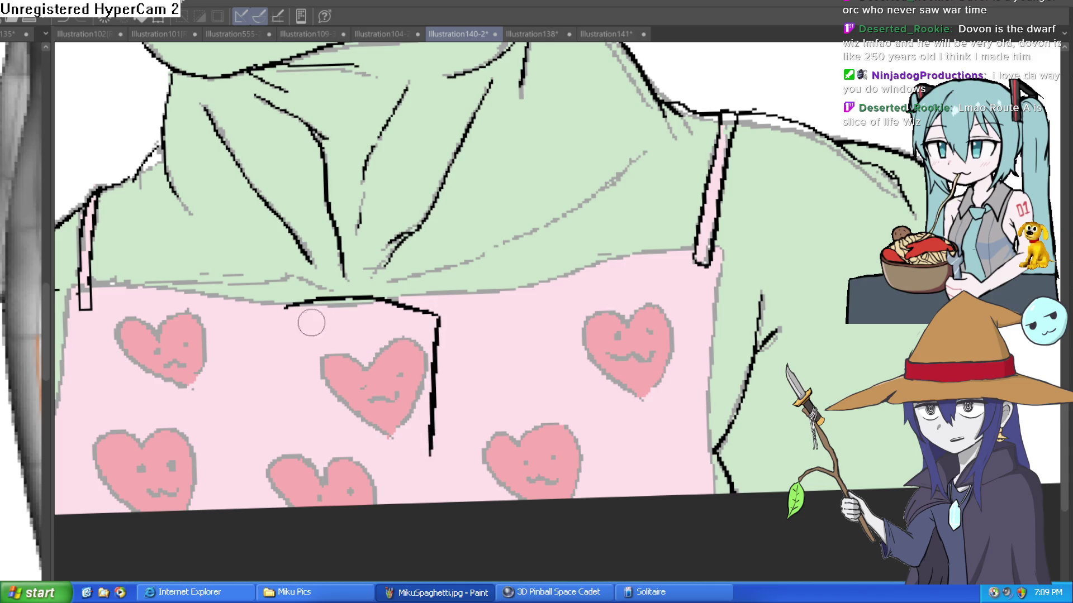
pyautogui.moveTo(285, 307)
pyautogui.mouseDown()
pyautogui.moveTo(255, 308)
pyautogui.moveTo(308, 435)
pyautogui.moveTo(251, 317)
pyautogui.moveTo(93, 302)
pyautogui.mouseUp()
pyautogui.moveTo(516, 279)
pyautogui.mouseDown()
pyautogui.moveTo(519, 290)
pyautogui.moveTo(409, 275)
pyautogui.mouseUp()
pyautogui.moveTo(420, 323); pyautogui.dragTo(418, 308)
pyautogui.moveTo(394, 443); pyautogui.dragTo(401, 260)
pyautogui.hotkey('ctrl', 'z')
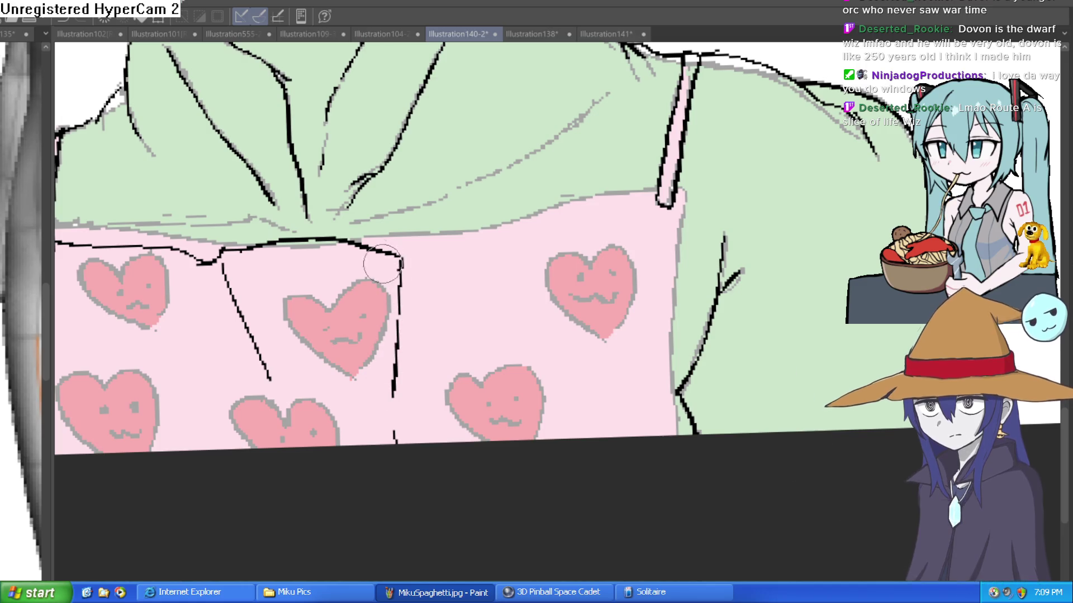
# Ink the apron's top edge across toward the strap.
pyautogui.moveTo(637, 245); pyautogui.dragTo(550, 246)
pyautogui.moveTo(336, 275)
pyautogui.mouseDown()
pyautogui.moveTo(419, 269)
pyautogui.moveTo(502, 233)
pyautogui.moveTo(558, 238)
pyautogui.moveTo(584, 216)
pyautogui.moveTo(604, 232)
pyautogui.moveTo(605, 466)
pyautogui.mouseUp()
pyautogui.scroll(-3, 611, 396)
pyautogui.scroll(5, 368, 389)
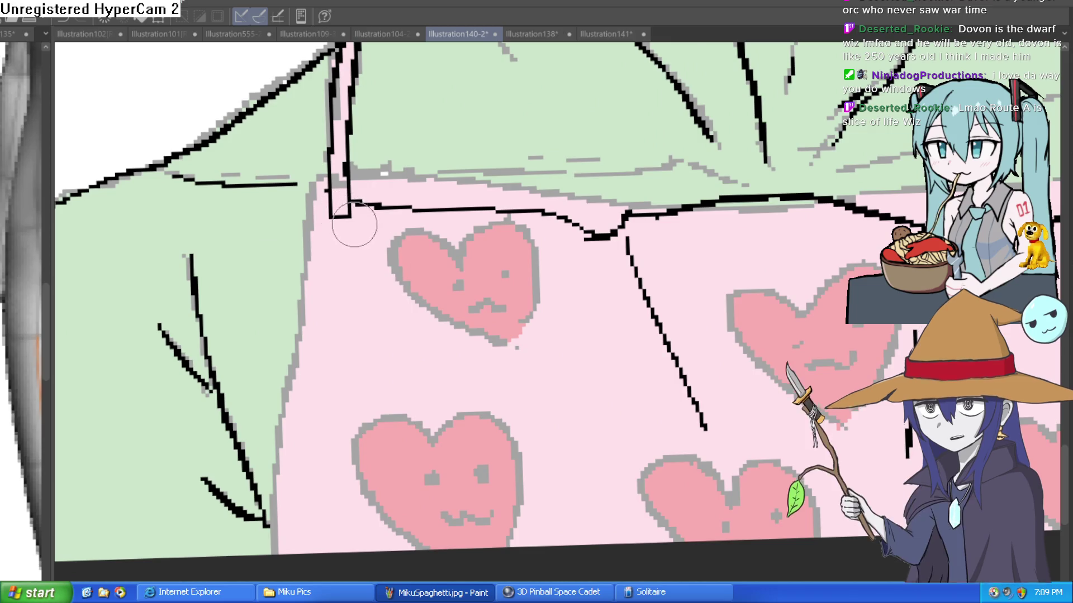
# Ink the apron's left edge down from the strap, with fold strokes along its lower left.
pyautogui.moveTo(349, 203)
pyautogui.mouseDown()
pyautogui.moveTo(306, 232)
pyautogui.moveTo(331, 403)
pyautogui.mouseUp()
pyautogui.moveTo(304, 335); pyautogui.dragTo(350, 456)
pyautogui.moveTo(304, 341); pyautogui.dragTo(318, 475)
pyautogui.moveTo(301, 335); pyautogui.dragTo(276, 553)
pyautogui.moveTo(305, 428); pyautogui.dragTo(271, 553)
pyautogui.scroll(-5, 694, 364)
pyautogui.scroll(-2, 694, 363)
pyautogui.scroll(3, 671, 335)
pyautogui.scroll(-3, 642, 302)
pyautogui.scroll(1, 633, 286)
pyautogui.moveTo(634, 286); pyautogui.dragTo(618, 319)
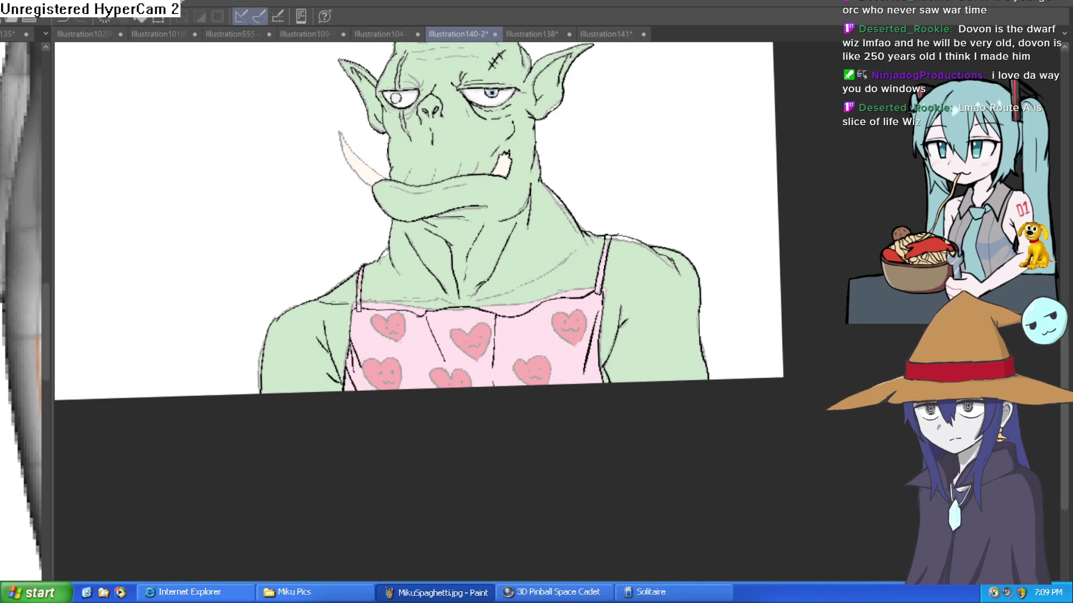
# Draw a long wrinkle line and several short wrinkle strokes across the orc's forehead.
pyautogui.scroll(-3, 714, 287)
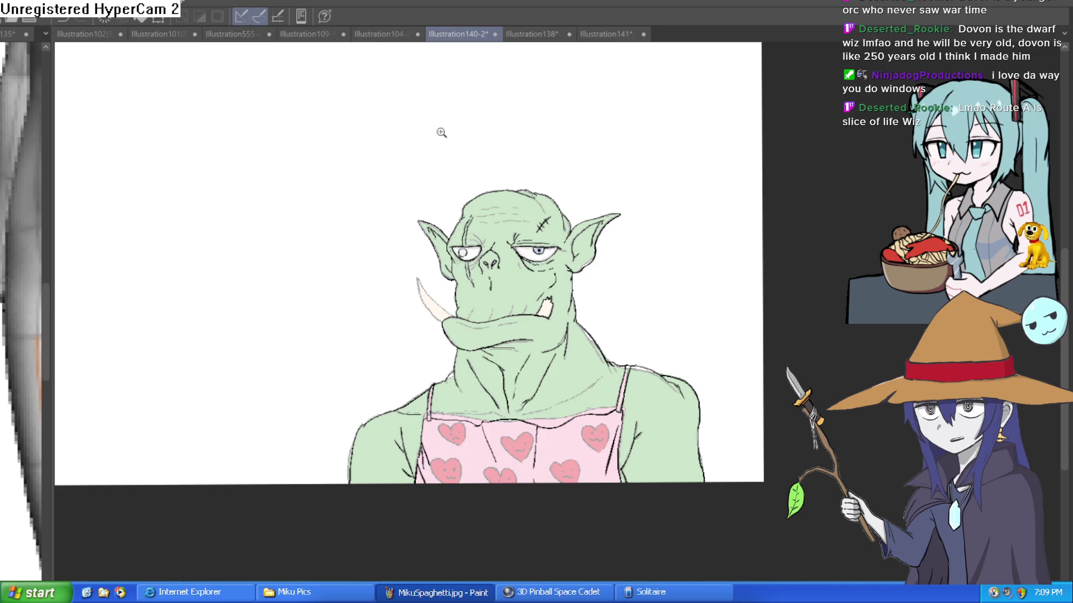
pyautogui.scroll(5, 586, 224)
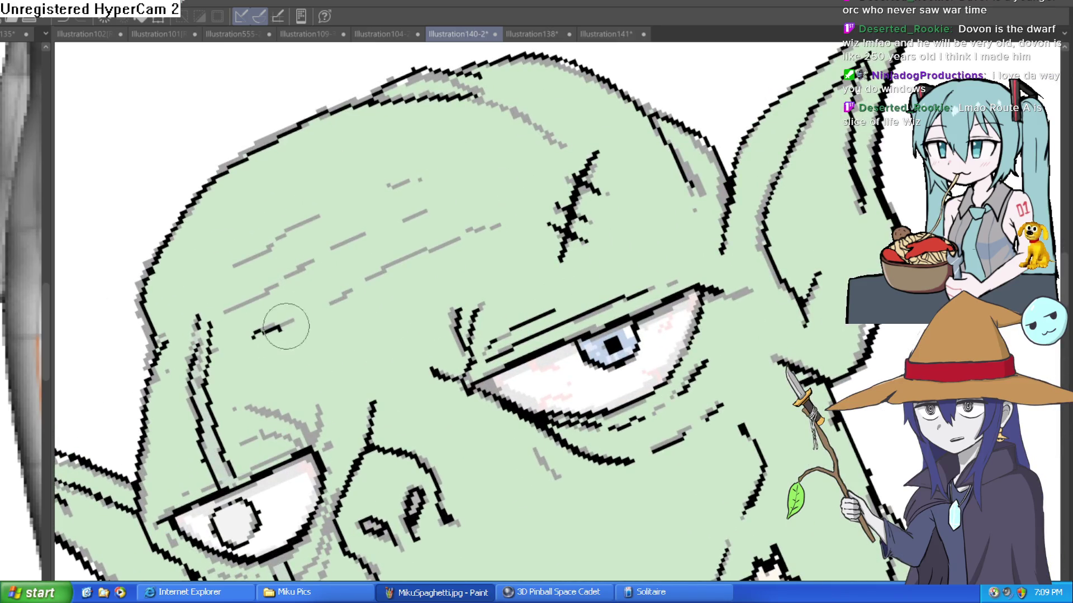
pyautogui.moveTo(286, 327); pyautogui.dragTo(488, 225)
pyautogui.moveTo(228, 310); pyautogui.dragTo(314, 261)
pyautogui.moveTo(403, 221); pyautogui.dragTo(433, 209)
pyautogui.moveTo(336, 249)
pyautogui.mouseDown()
pyautogui.moveTo(369, 233)
pyautogui.moveTo(296, 271)
pyautogui.moveTo(354, 232)
pyautogui.mouseUp()
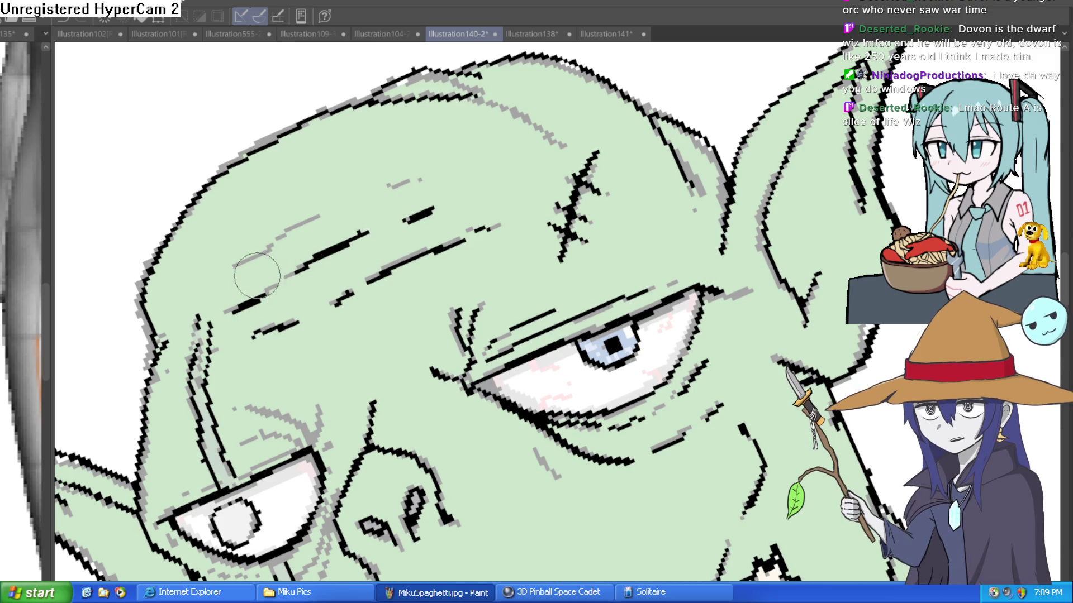
pyautogui.moveTo(211, 331); pyautogui.dragTo(201, 306)
pyautogui.moveTo(235, 265)
pyautogui.mouseDown()
pyautogui.moveTo(287, 220)
pyautogui.moveTo(323, 214)
pyautogui.mouseUp()
pyautogui.moveTo(388, 191); pyautogui.dragTo(423, 180)
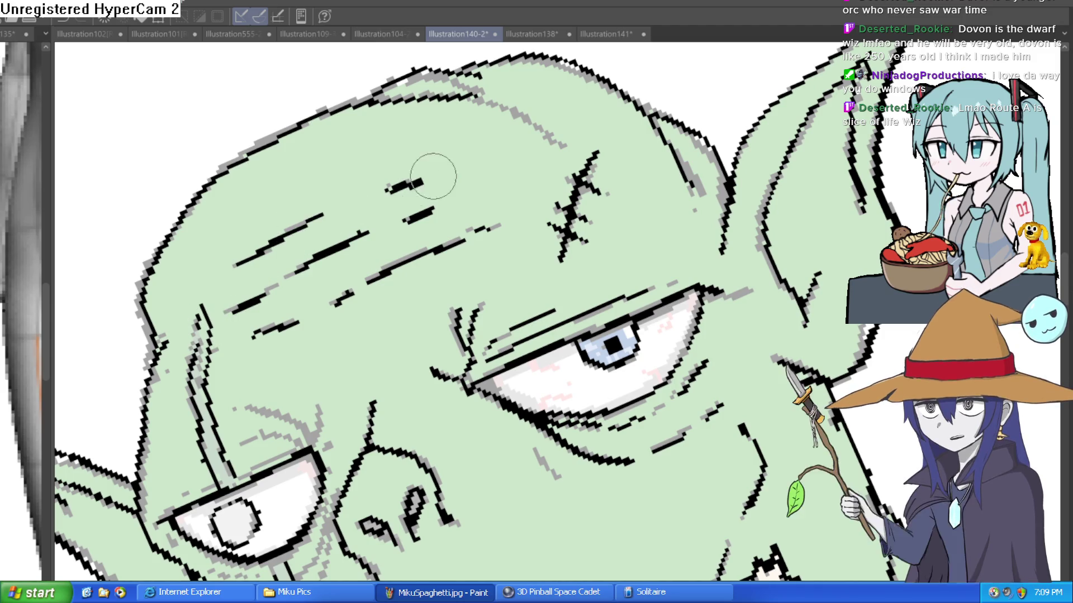
# Ink three lines on the shoulder and trace over both grey arm guide lines.
pyautogui.hotkey('ctrl', '0')
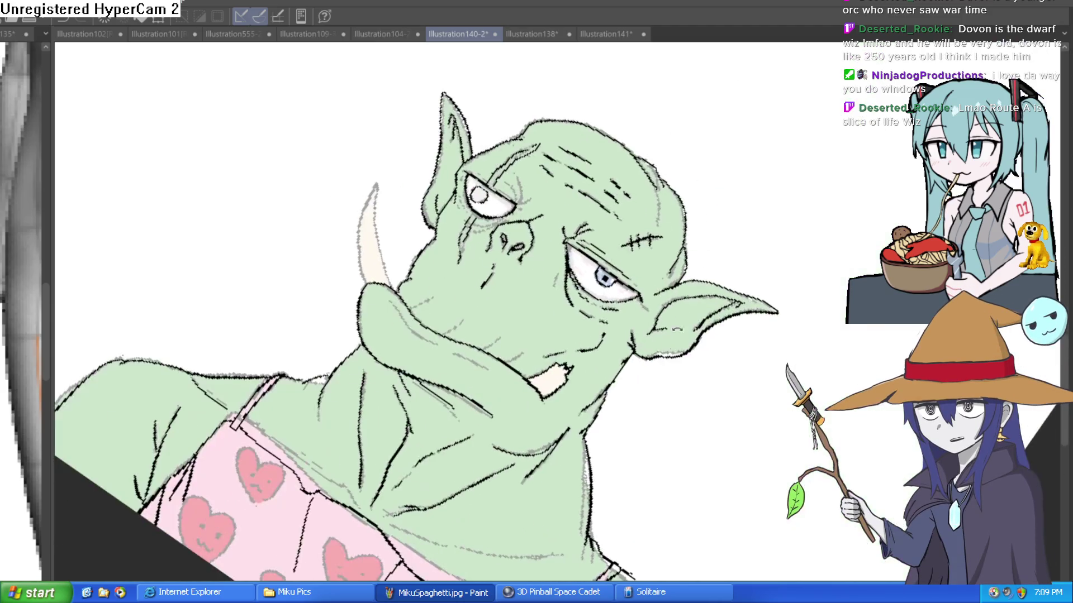
pyautogui.scroll(5, 688, 195)
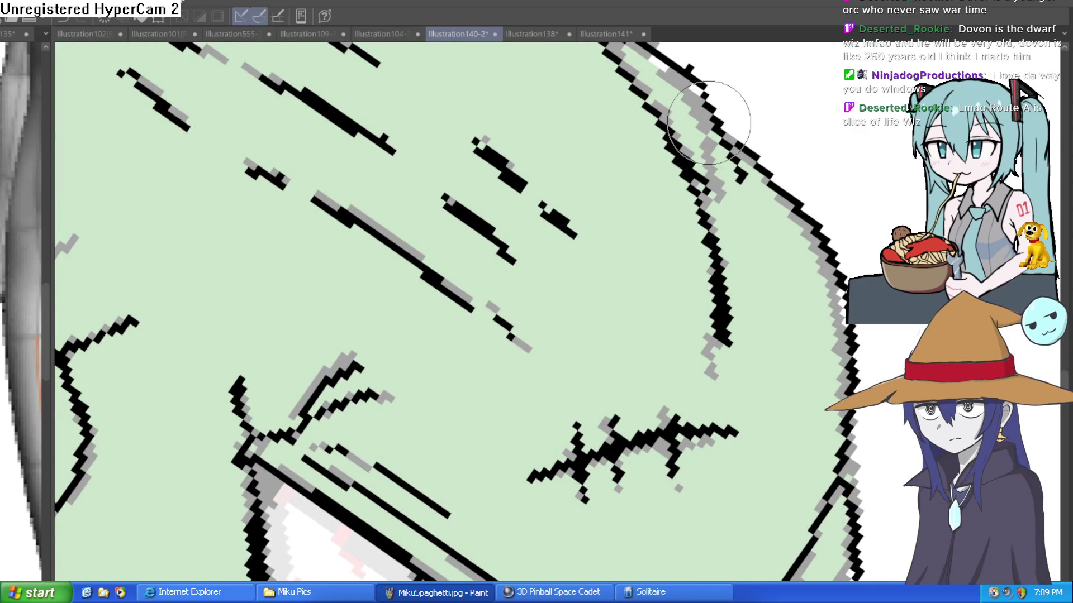
pyautogui.hotkey('ctrl', '0')
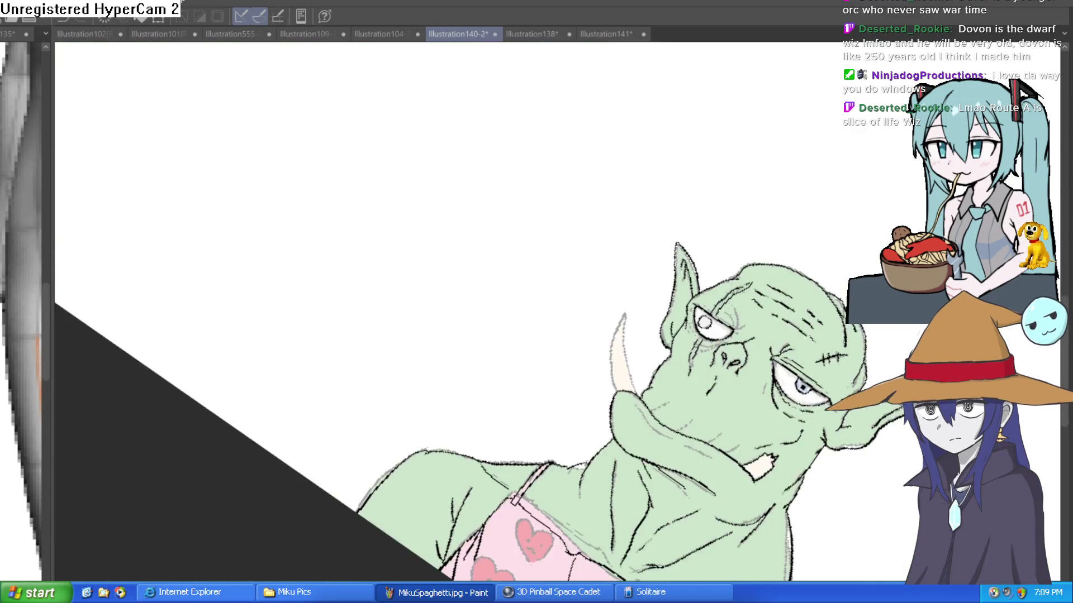
pyautogui.scroll(5, 546, 266)
pyautogui.moveTo(511, 296); pyautogui.dragTo(550, 221)
pyautogui.moveTo(651, 305); pyautogui.dragTo(683, 227)
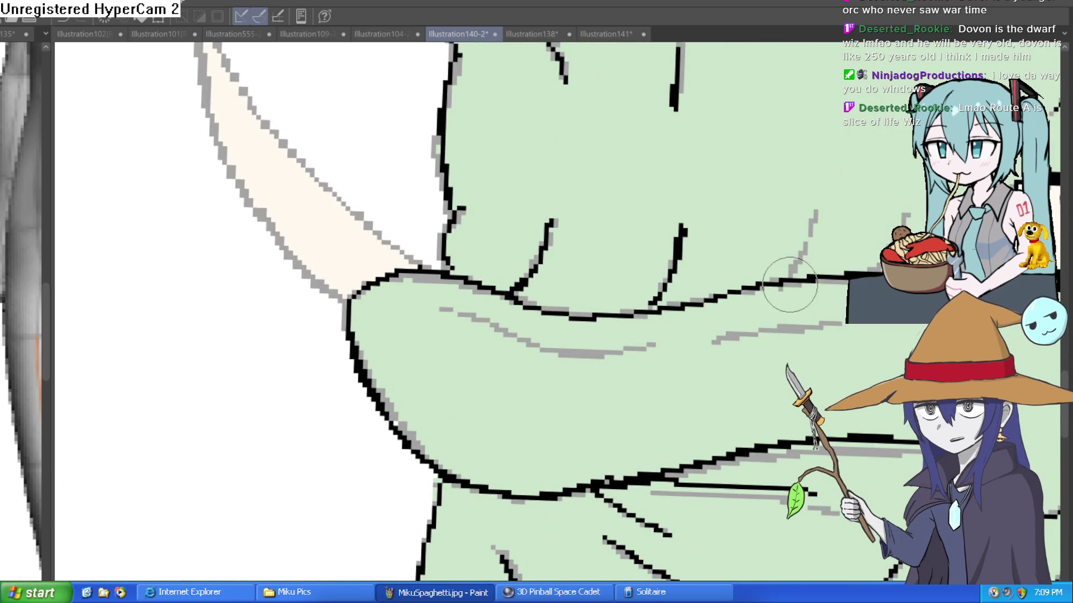
pyautogui.moveTo(790, 284); pyautogui.dragTo(825, 218)
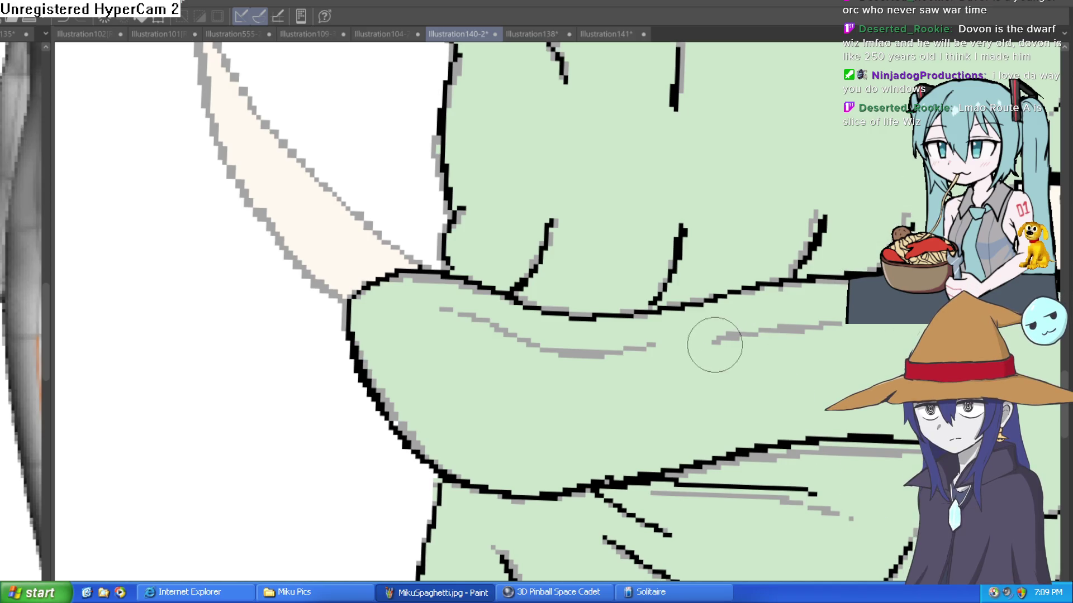
pyautogui.moveTo(717, 345); pyautogui.dragTo(835, 321)
pyautogui.moveTo(642, 347)
pyautogui.mouseDown()
pyautogui.moveTo(510, 335)
pyautogui.moveTo(441, 309)
pyautogui.mouseUp()
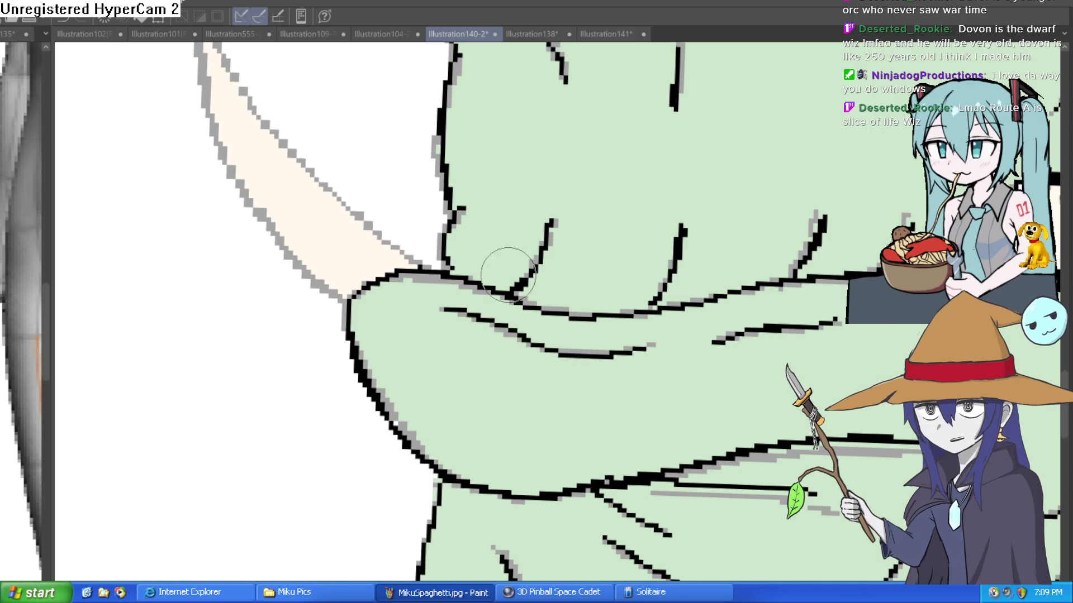
# Ink the tusk's outer edge on a rotated canvas, then view the whole line art.
pyautogui.press('^')
pyautogui.press('^')
pyautogui.press('^')
pyautogui.moveTo(509, 469)
pyautogui.mouseDown()
pyautogui.moveTo(503, 335)
pyautogui.moveTo(594, 125)
pyautogui.moveTo(534, 171)
pyautogui.moveTo(443, 304)
pyautogui.moveTo(431, 414)
pyautogui.mouseUp()
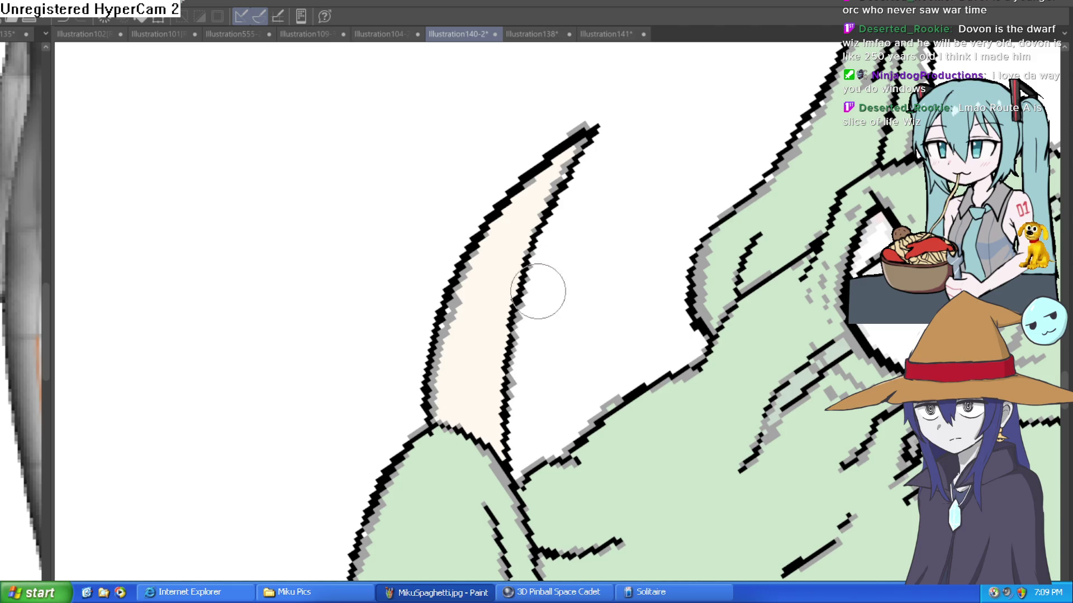
pyautogui.hotkey('ctrl', '0')
pyautogui.scroll(3, 803, 177)
pyautogui.moveTo(803, 177); pyautogui.dragTo(699, 127)
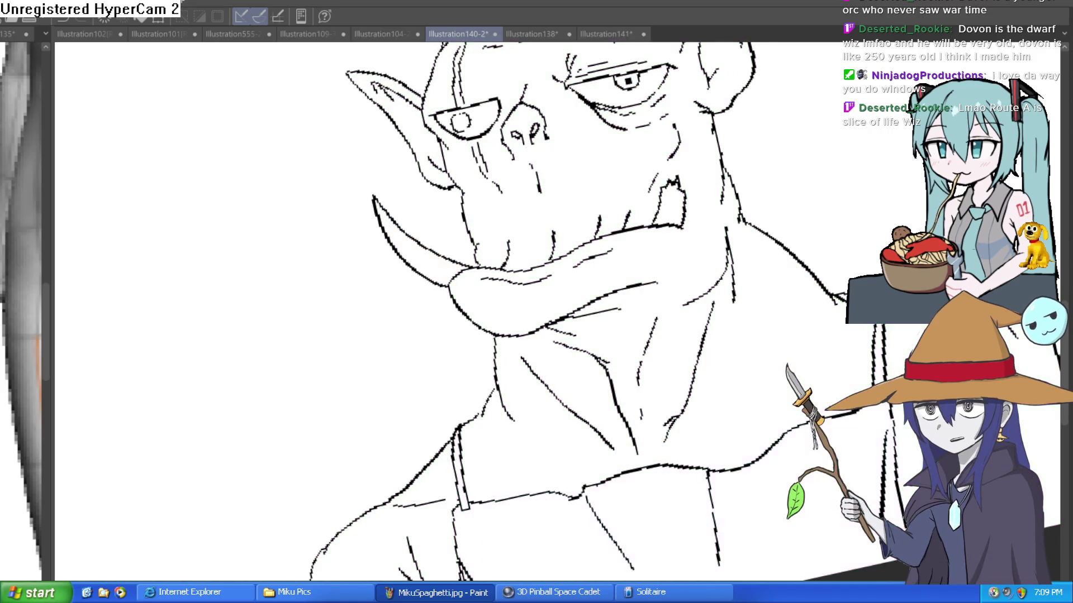
pyautogui.scroll(-5, 777, 436)
pyautogui.moveTo(777, 436); pyautogui.dragTo(764, 463)
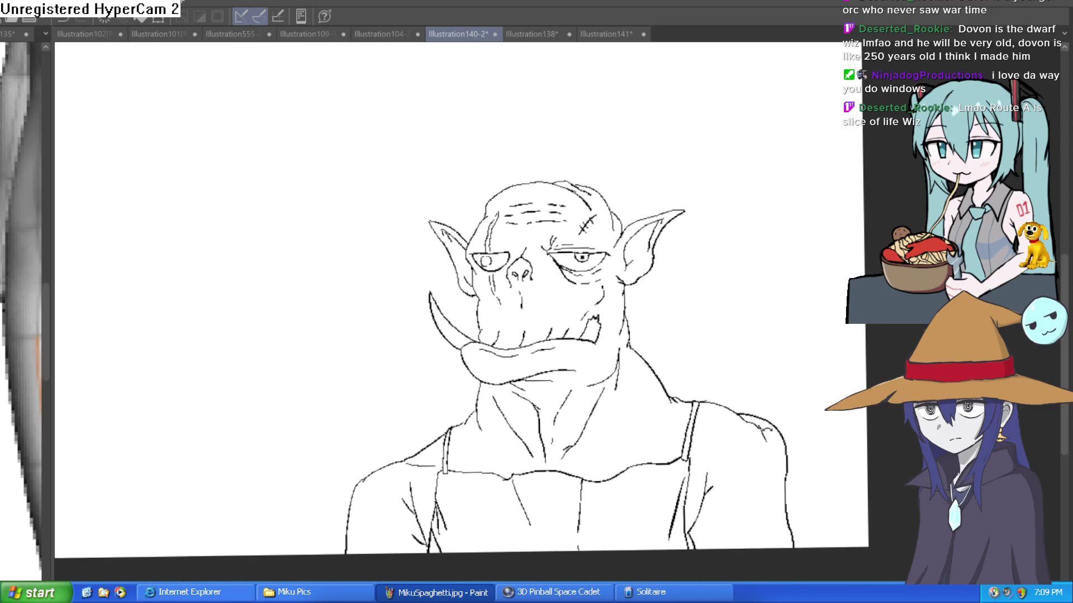
pyautogui.moveTo(809, 364); pyautogui.dragTo(808, 375)
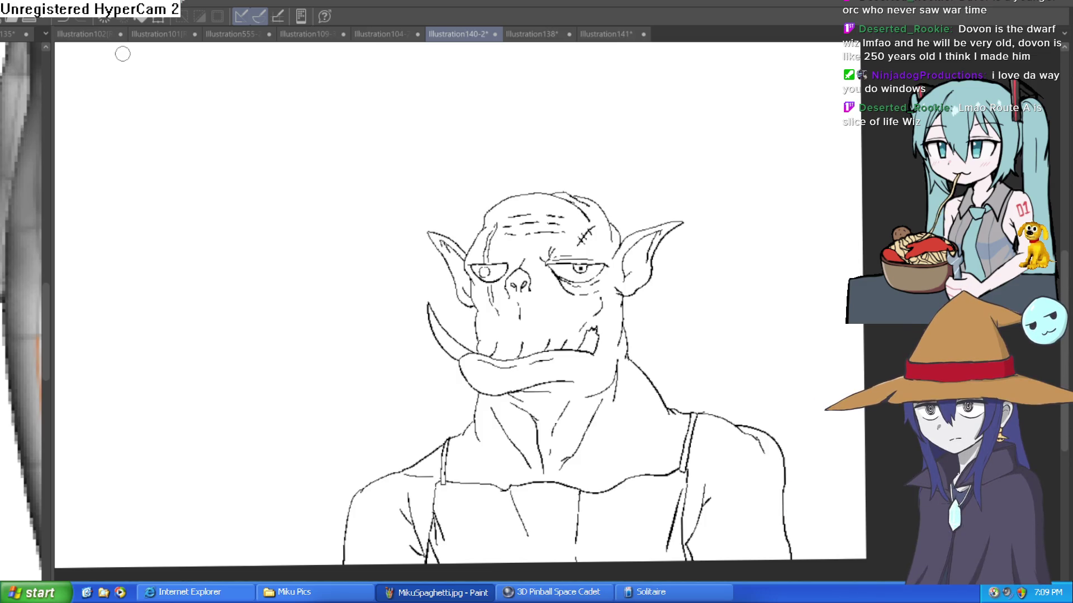
# Draw a hook-shaped test stroke near the top right, then undo it.
pyautogui.moveTo(773, 184); pyautogui.dragTo(771, 239)
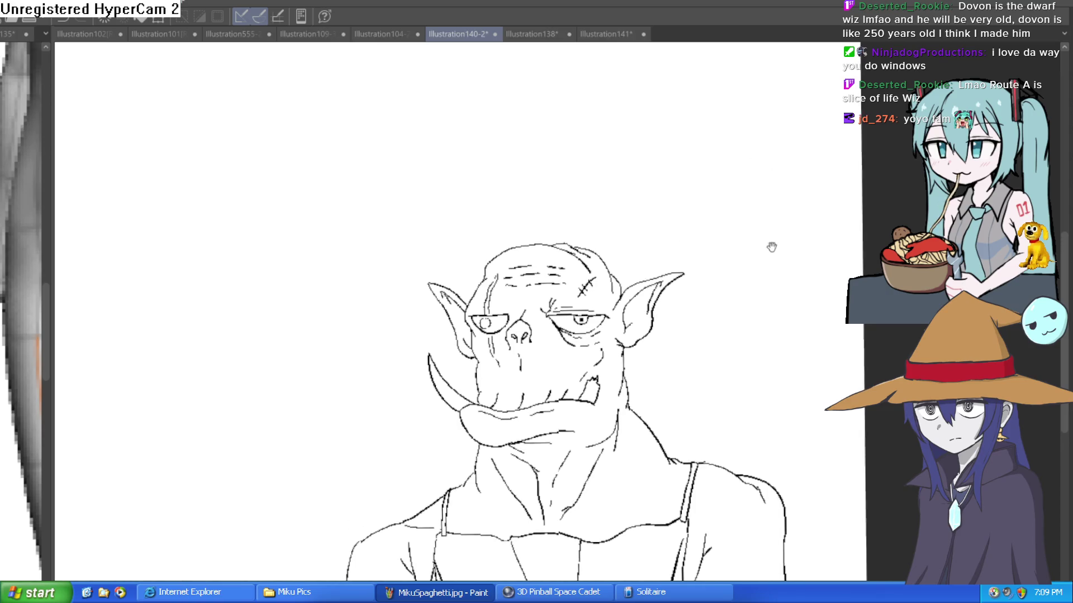
pyautogui.moveTo(744, 182)
pyautogui.mouseDown()
pyautogui.moveTo(740, 132)
pyautogui.moveTo(760, 135)
pyautogui.mouseUp()
pyautogui.hotkey('ctrl', 'z')
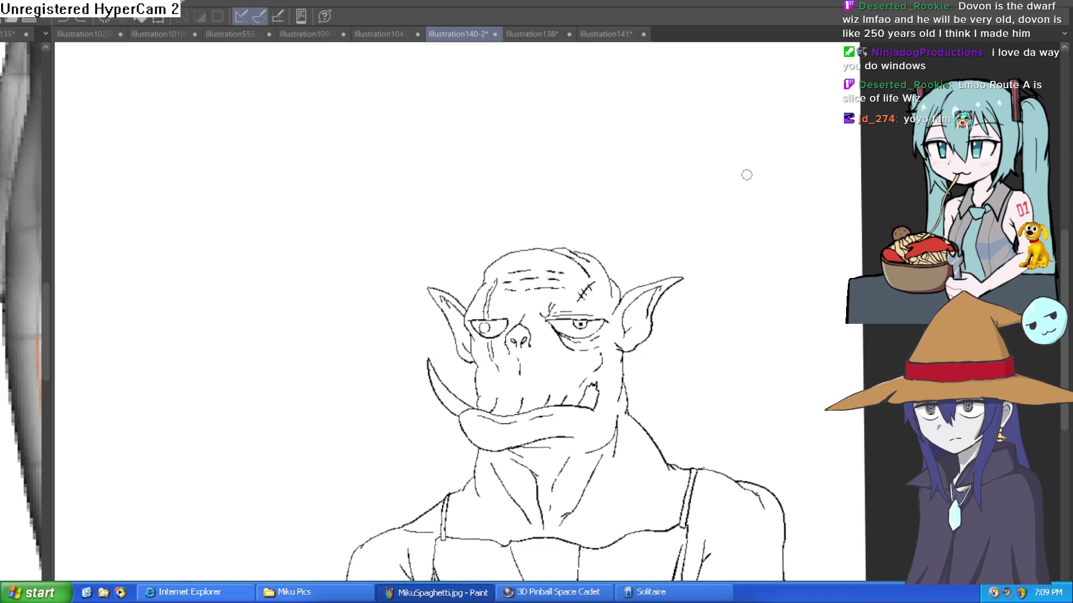
pyautogui.scroll(-2, 771, 156)
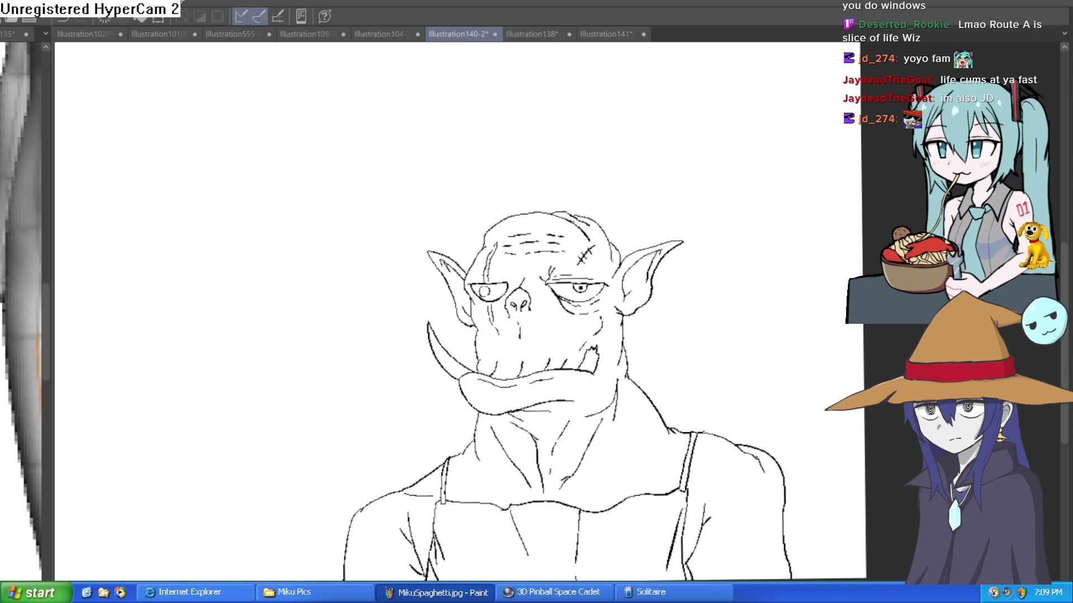
# Fill the face, neck, both shoulders and arms, and the left ear flat green.
pyautogui.click(640, 454)
pyautogui.click(758, 474)
pyautogui.click(434, 484)
pyautogui.click(426, 509)
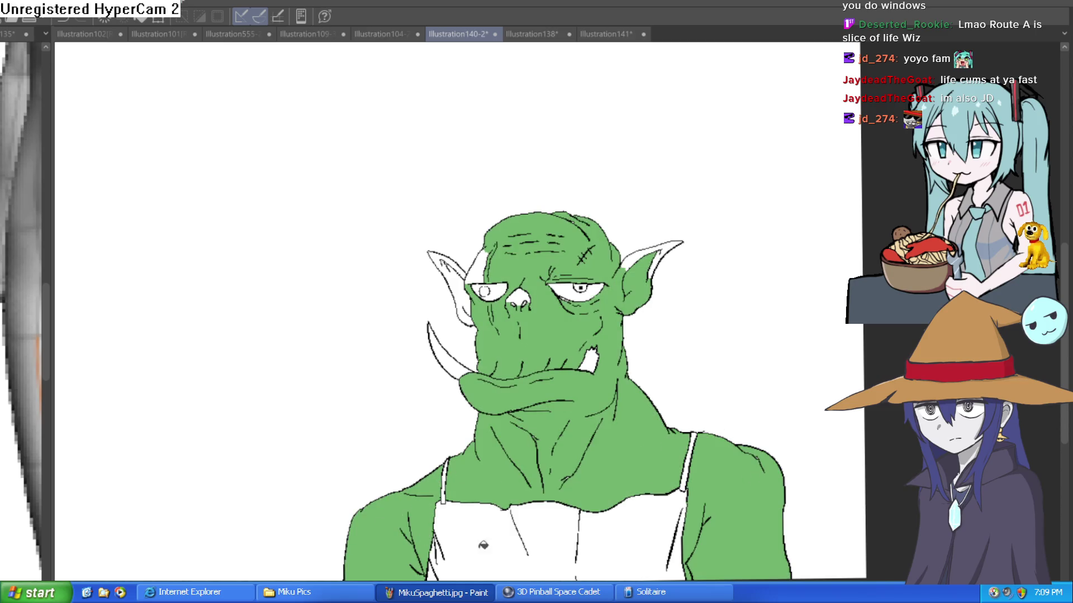
pyautogui.click(459, 291)
pyautogui.click(480, 267)
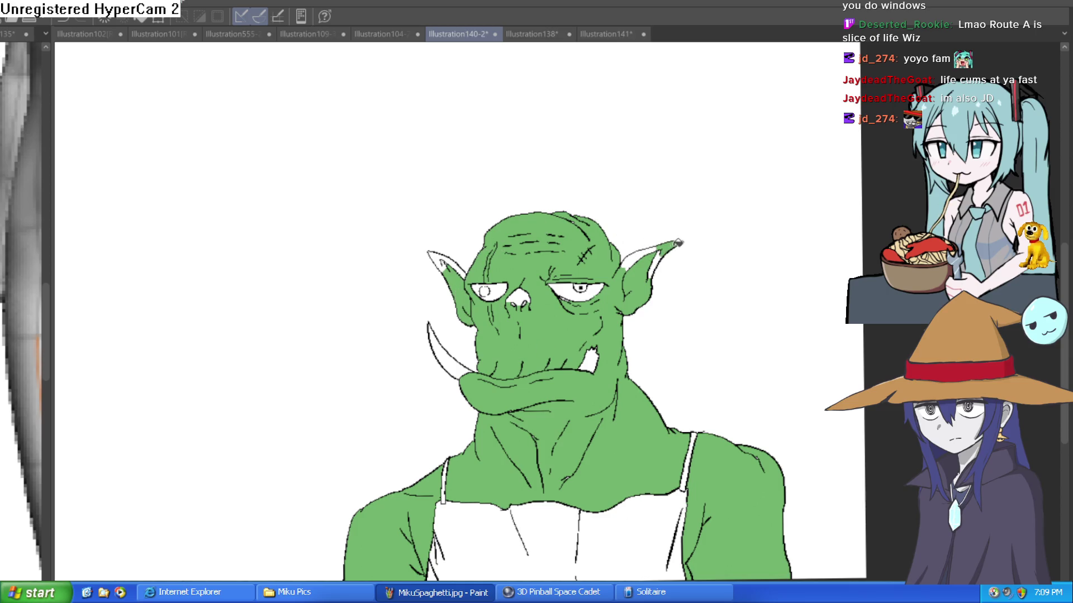
# Fill the leftover white strips inside the right and left ears green.
pyautogui.click(671, 251)
pyautogui.click(719, 242)
pyautogui.click(568, 209)
pyautogui.scroll(-5, 384, 213)
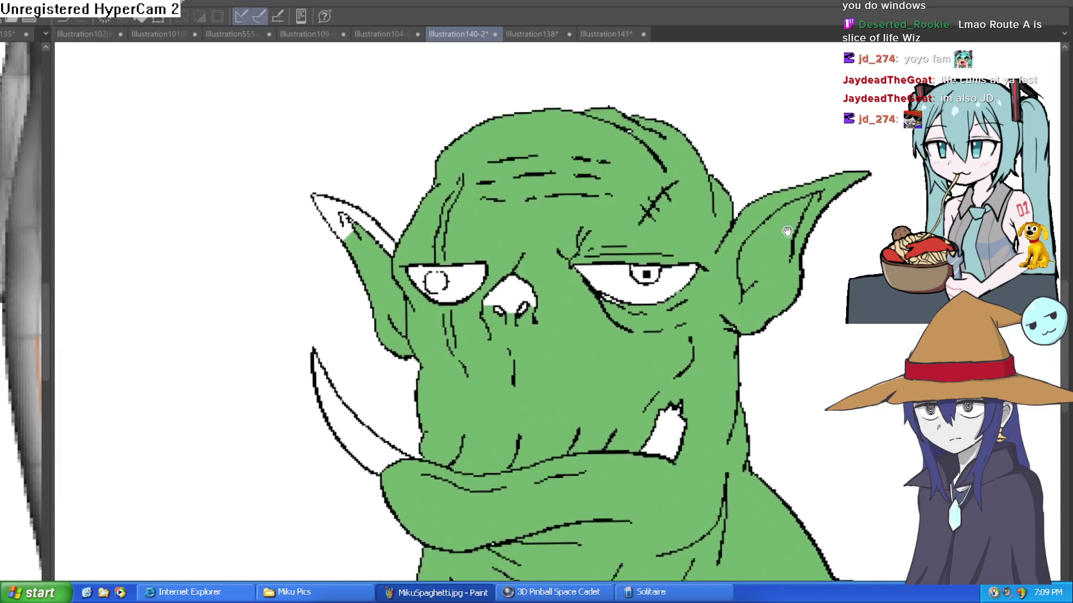
pyautogui.click(384, 213)
pyautogui.click(374, 223)
pyautogui.click(363, 201)
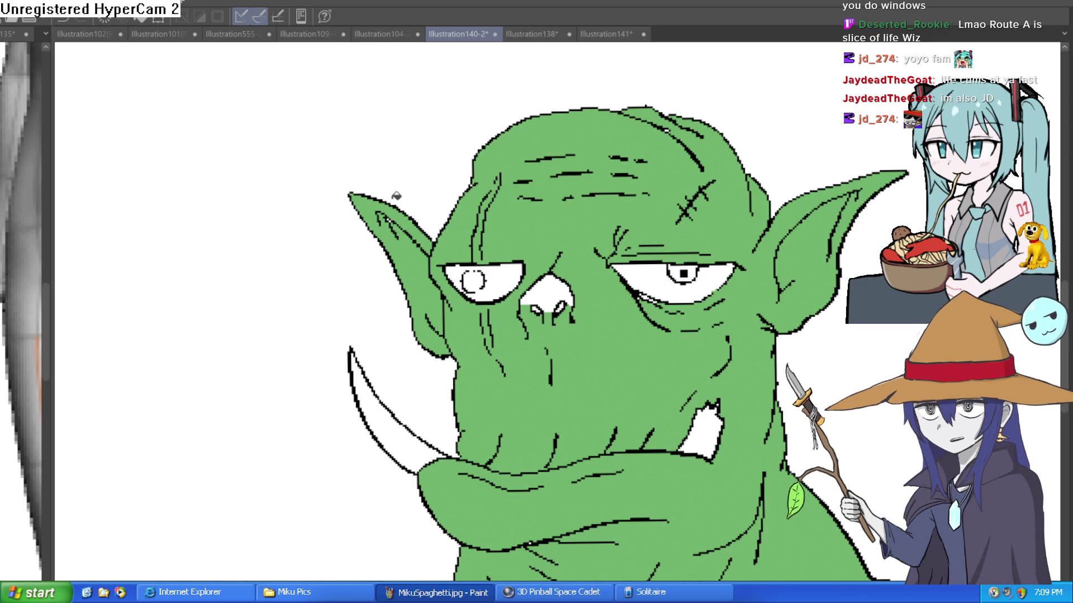
# Fill the white nose area and three small gaps under the eye green.
pyautogui.click(548, 286)
pyautogui.scroll(5, 674, 272)
pyautogui.scroll(2, 642, 296)
pyautogui.click(651, 290)
pyautogui.click(688, 313)
pyautogui.click(710, 326)
pyautogui.scroll(-2, 362, 380)
pyautogui.scroll(-2, 362, 380)
pyautogui.moveTo(614, 391); pyautogui.dragTo(727, 206)
pyautogui.scroll(-3, 803, 204)
pyautogui.moveTo(802, 205)
pyautogui.mouseDown()
pyautogui.moveTo(778, 337)
pyautogui.moveTo(831, 261)
pyautogui.mouseUp()
pyautogui.moveTo(836, 370); pyautogui.dragTo(805, 310)
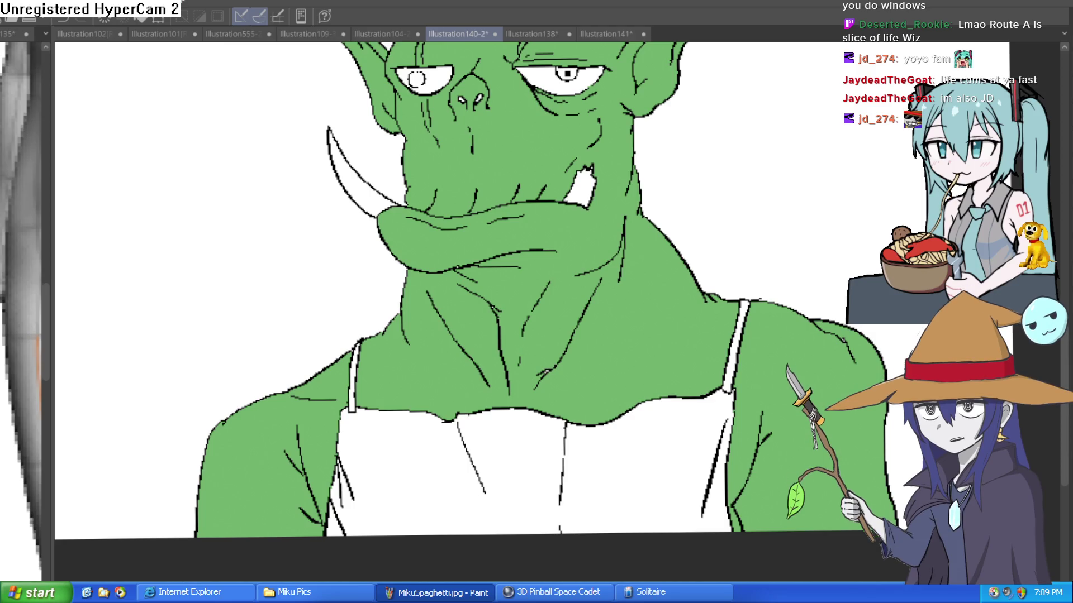
# Zoom the view around the orc's neck and shoulders.
pyautogui.scroll(-5, 836, 146)
# Step through history, sample the apron's pink, and fill the white apron solid pink.
pyautogui.scroll(5, 835, 146)
pyautogui.scroll(-2, 866, 229)
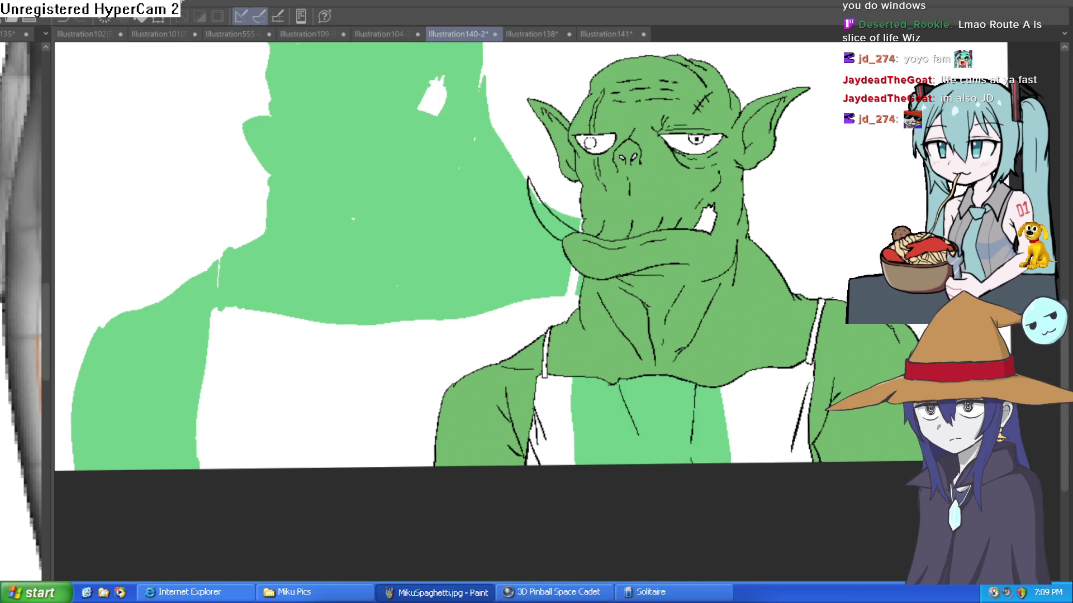
pyautogui.hotkey('ctrl', 'z')
pyautogui.hotkey('ctrl', 'z')
pyautogui.hotkey('ctrl', 'y')
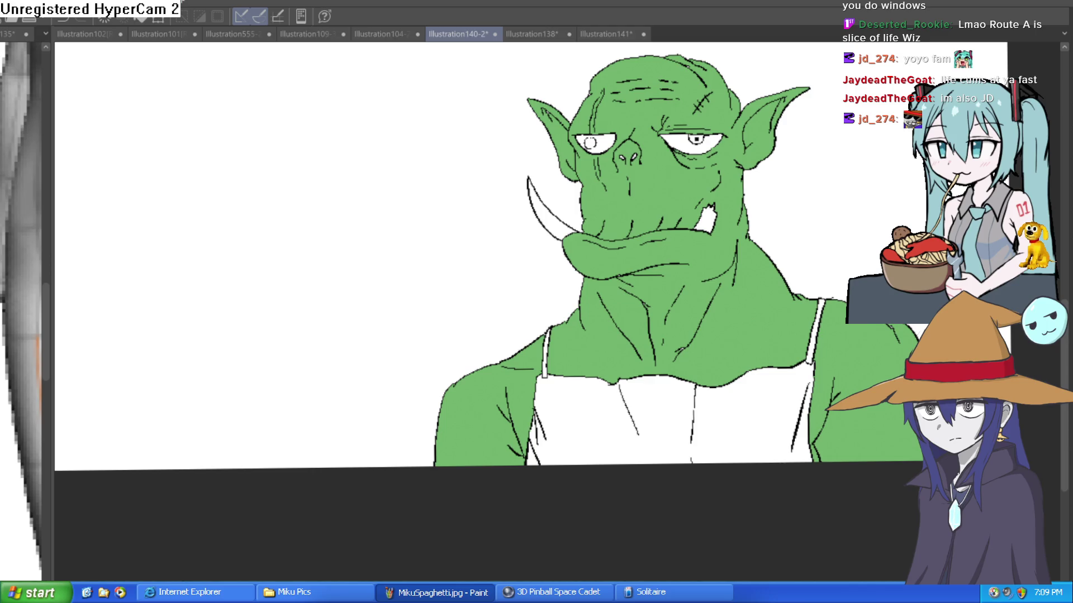
pyautogui.hotkey('ctrl', 'y')
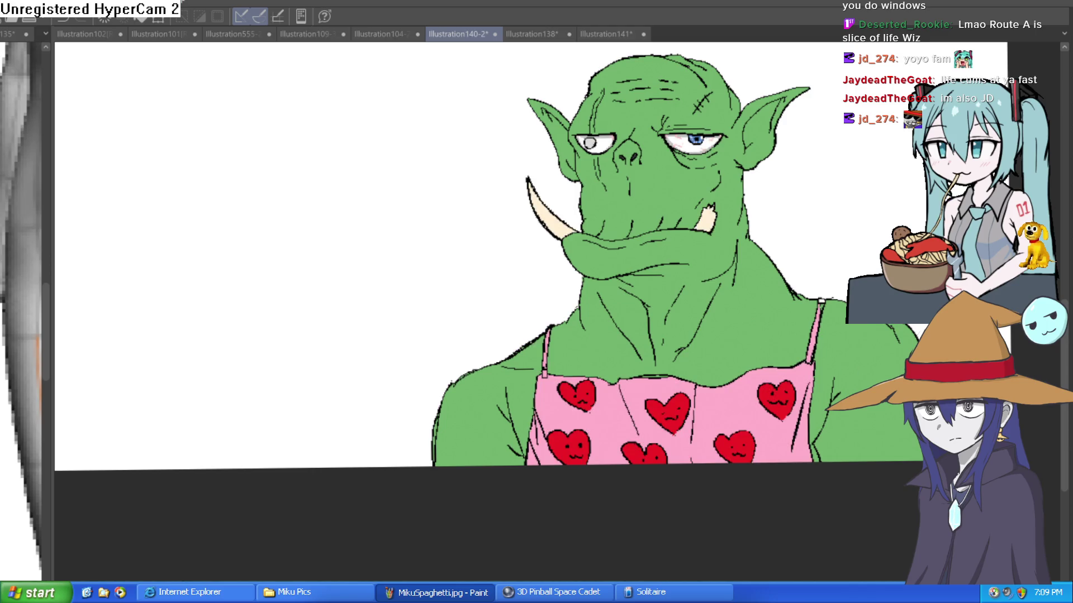
pyautogui.click(749, 408)
pyautogui.hotkey('ctrl', 'z')
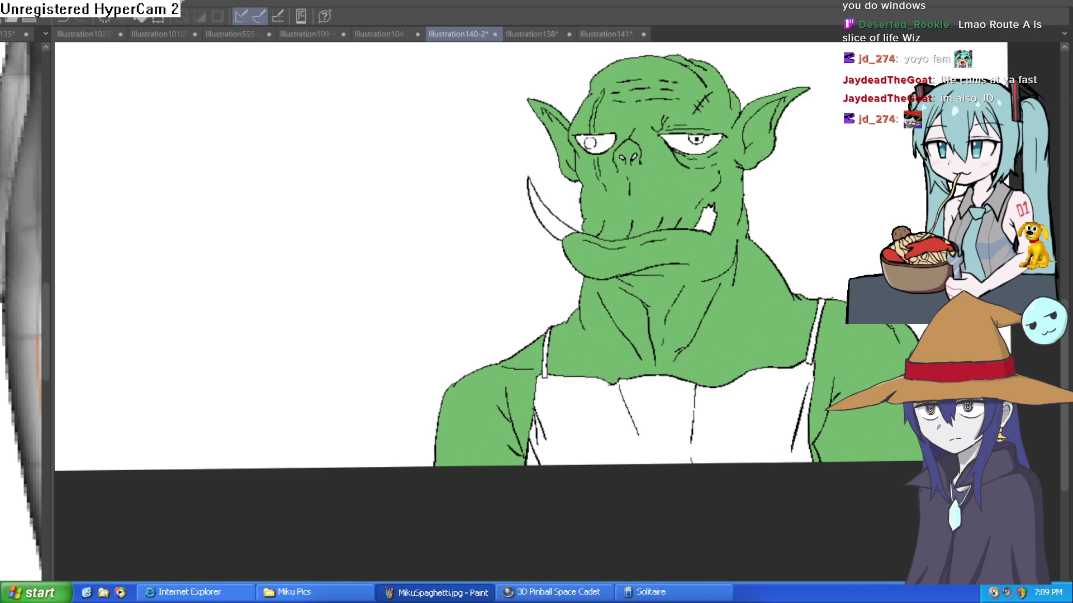
pyautogui.click(741, 386)
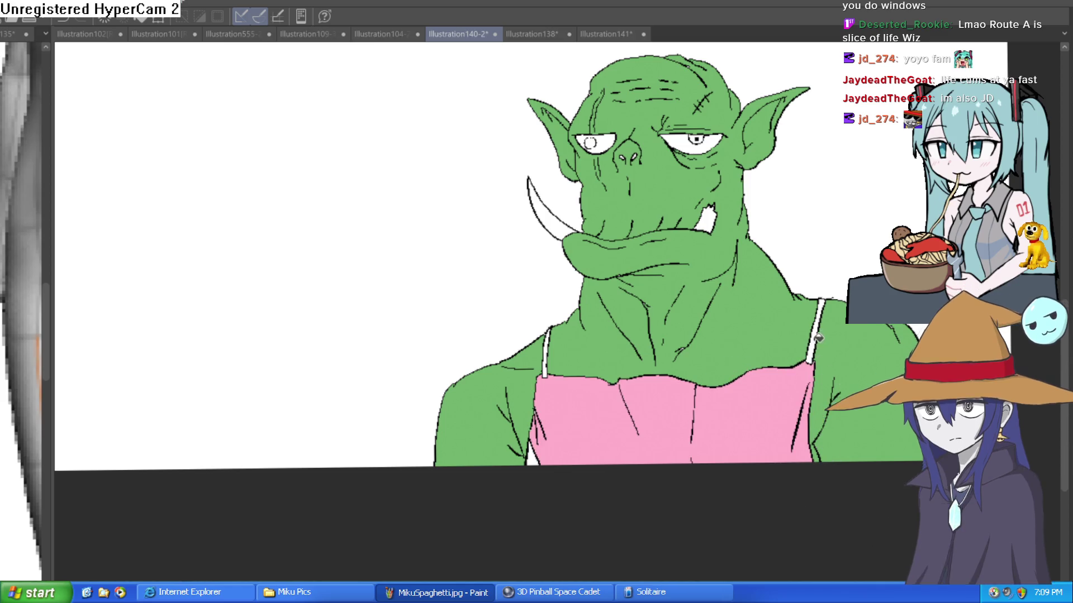
# Mirror the canvas to check the drawing, flip it back, and reposition the orc.
pyautogui.scroll(3, 650, 316)
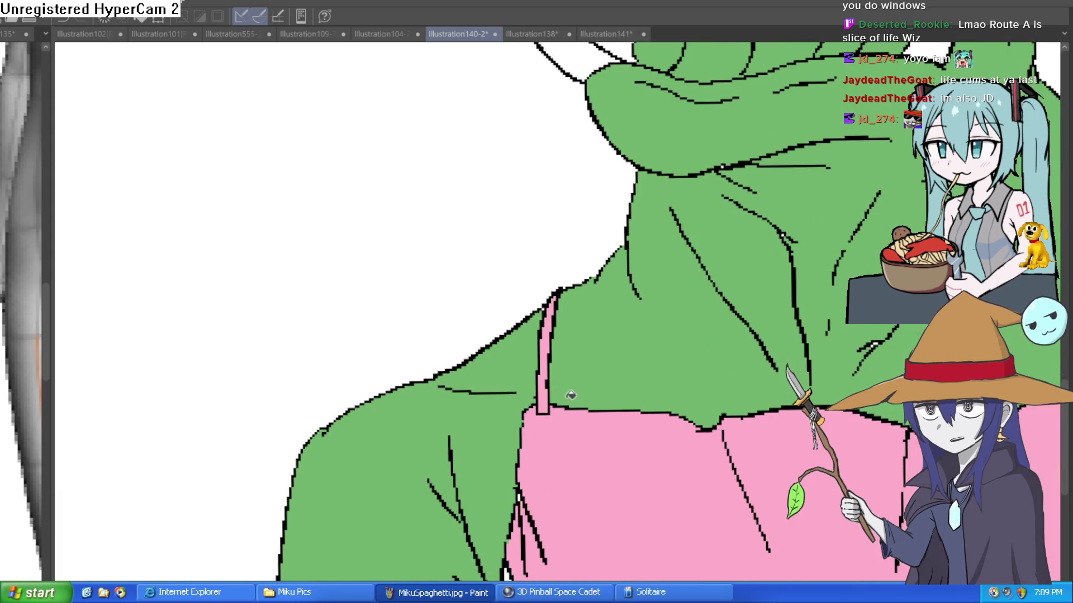
pyautogui.scroll(-4, 650, 317)
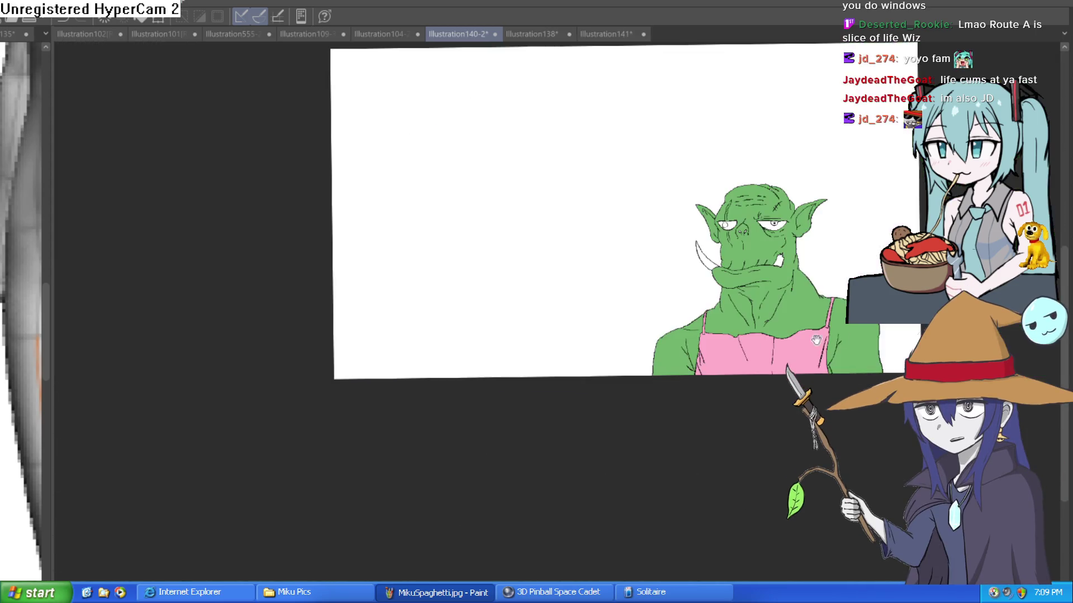
pyautogui.scroll(4, 675, 340)
pyautogui.scroll(-3, 731, 408)
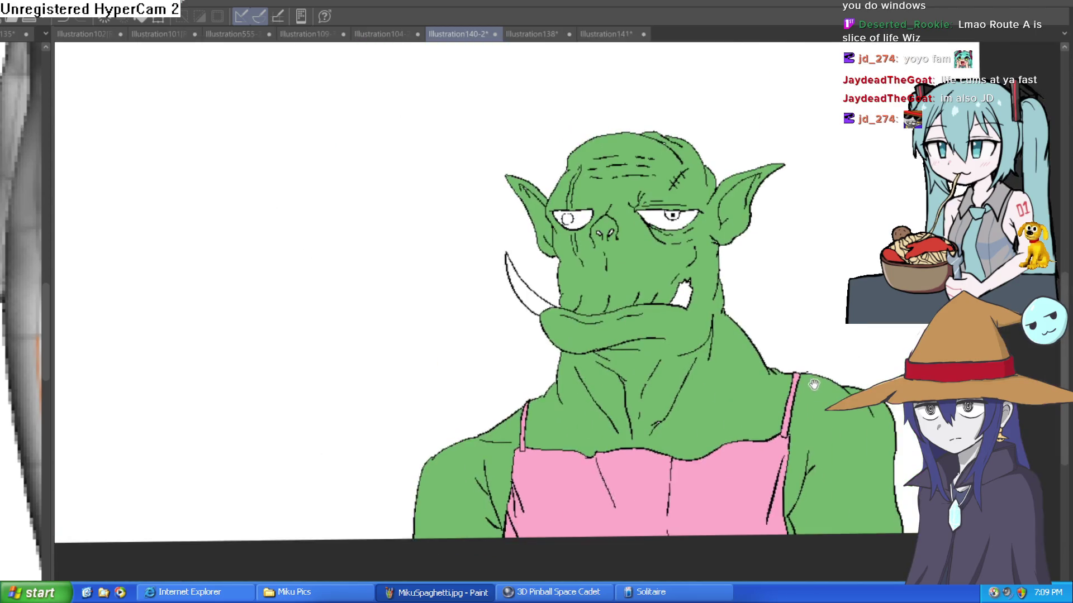
pyautogui.press('h')
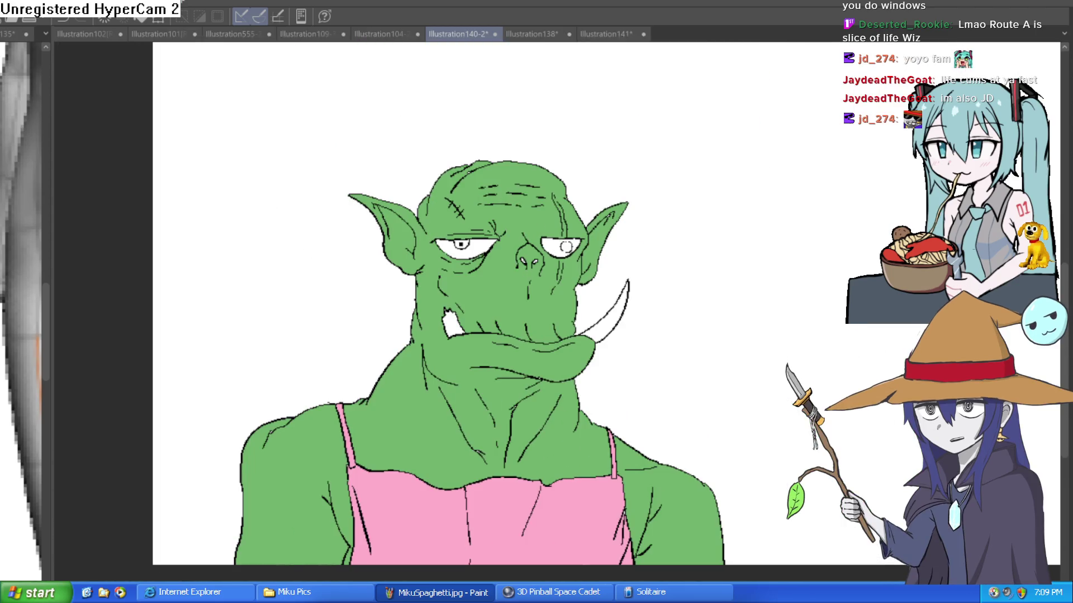
pyautogui.press('h')
pyautogui.press('h')
pyautogui.press('h')
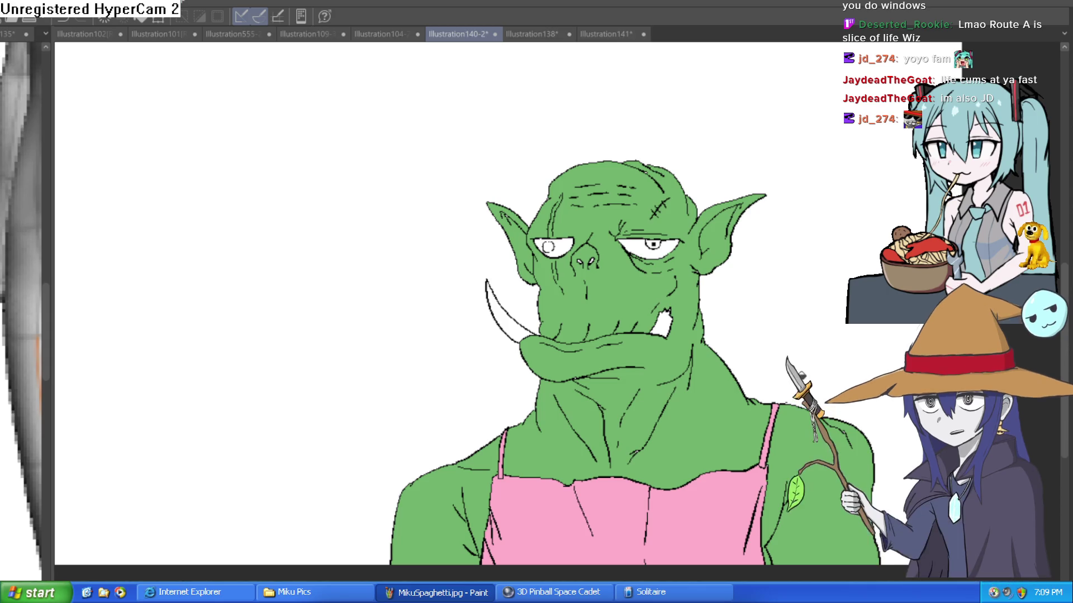
pyautogui.moveTo(726, 415); pyautogui.dragTo(680, 294)
pyautogui.moveTo(719, 230)
pyautogui.mouseDown()
pyautogui.moveTo(692, 293)
pyautogui.moveTo(690, 342)
pyautogui.mouseUp()
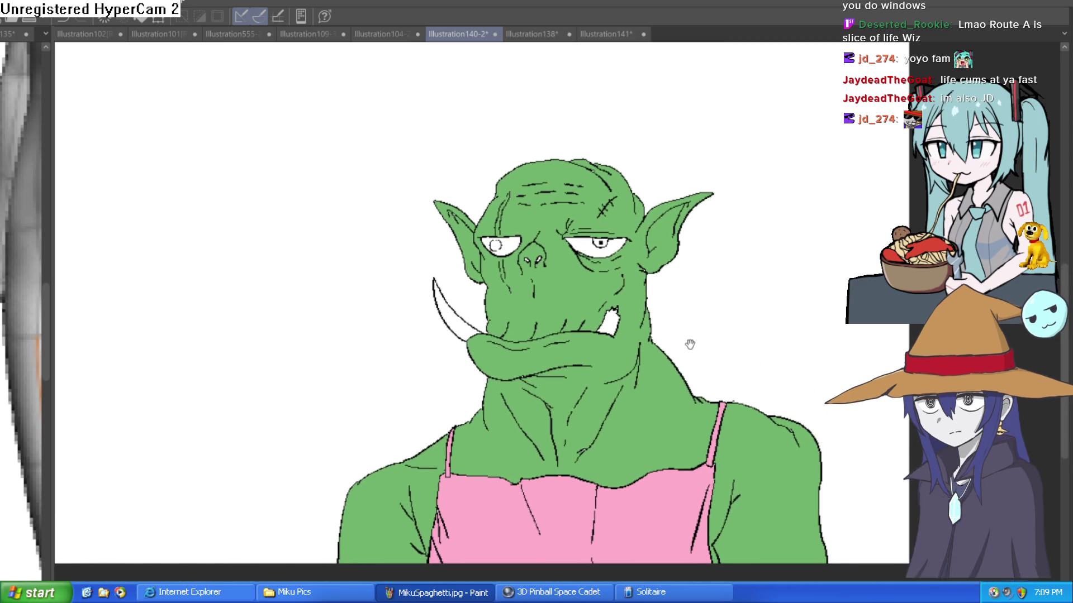
pyautogui.moveTo(759, 380); pyautogui.dragTo(758, 349)
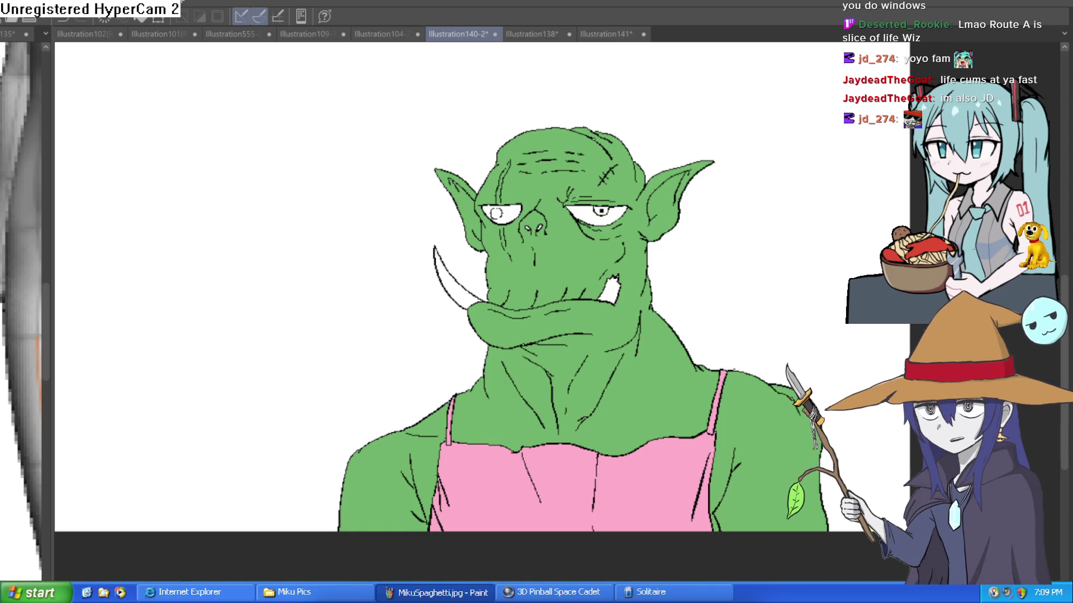
# Step history forward to bring back the cream tusk and blue iris fills.
pyautogui.press('Delete')
pyautogui.hotkey('ctrl', 'z')
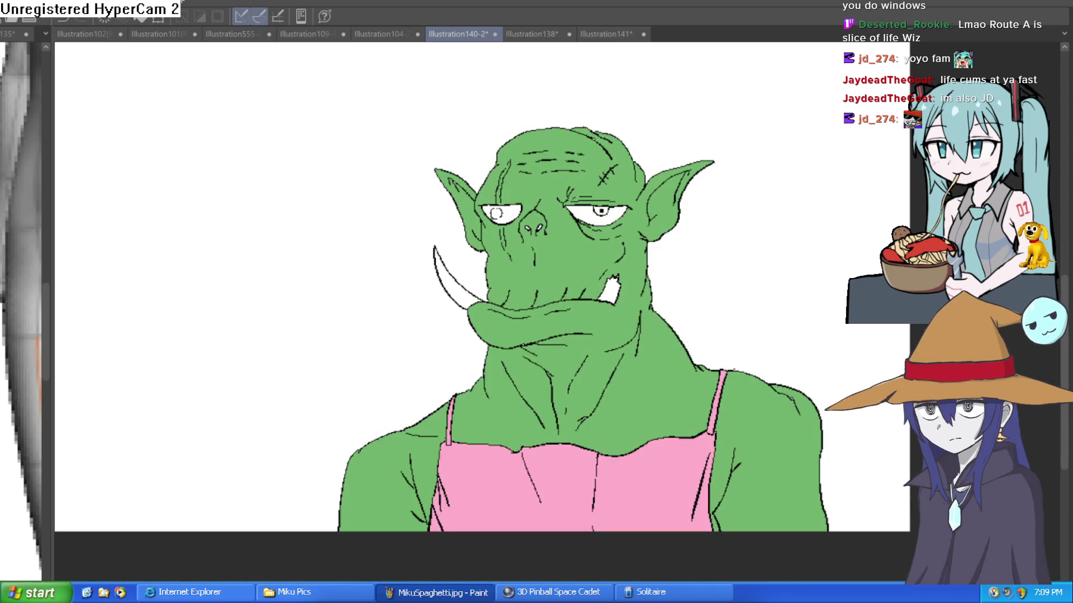
pyautogui.hotkey('ctrl', 'y')
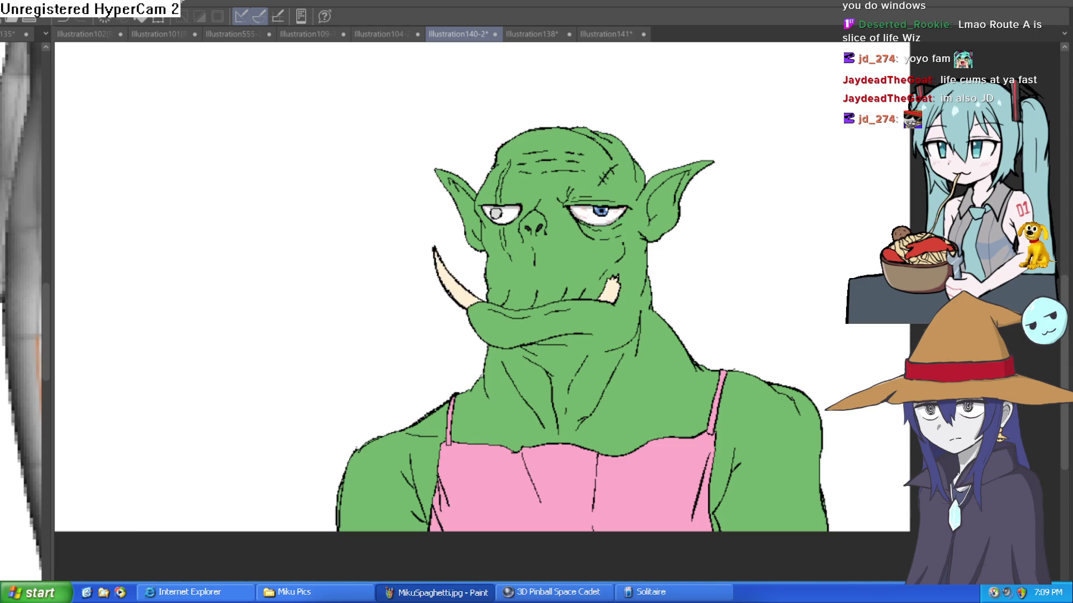
pyautogui.scroll(8, 617, 214)
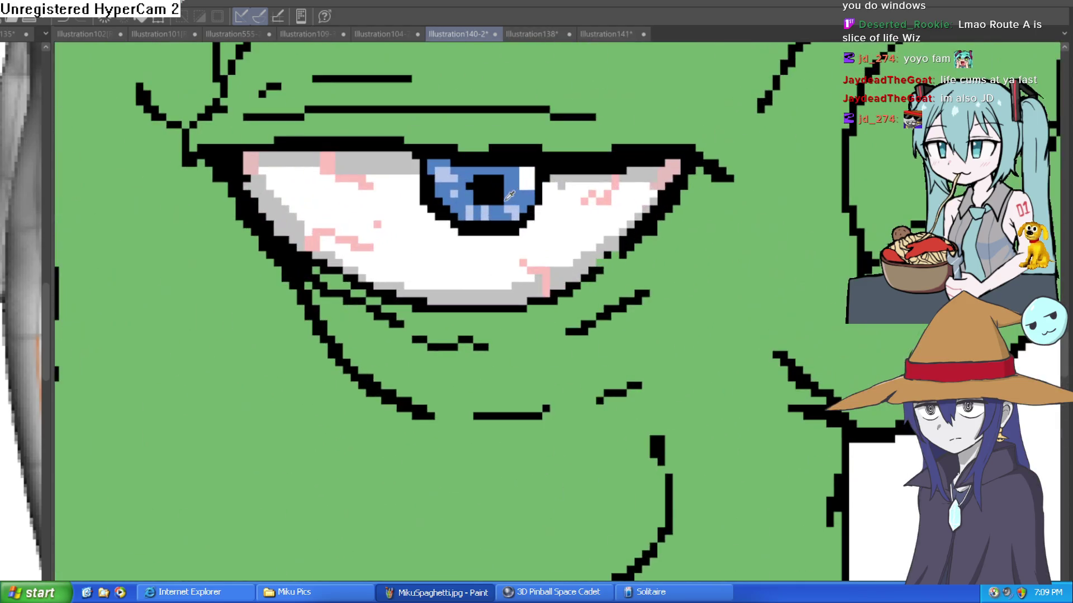
# Drop the eye's shading and veins, keeping just the flat blue iris on white.
pyautogui.hotkey('ctrl', 'z')
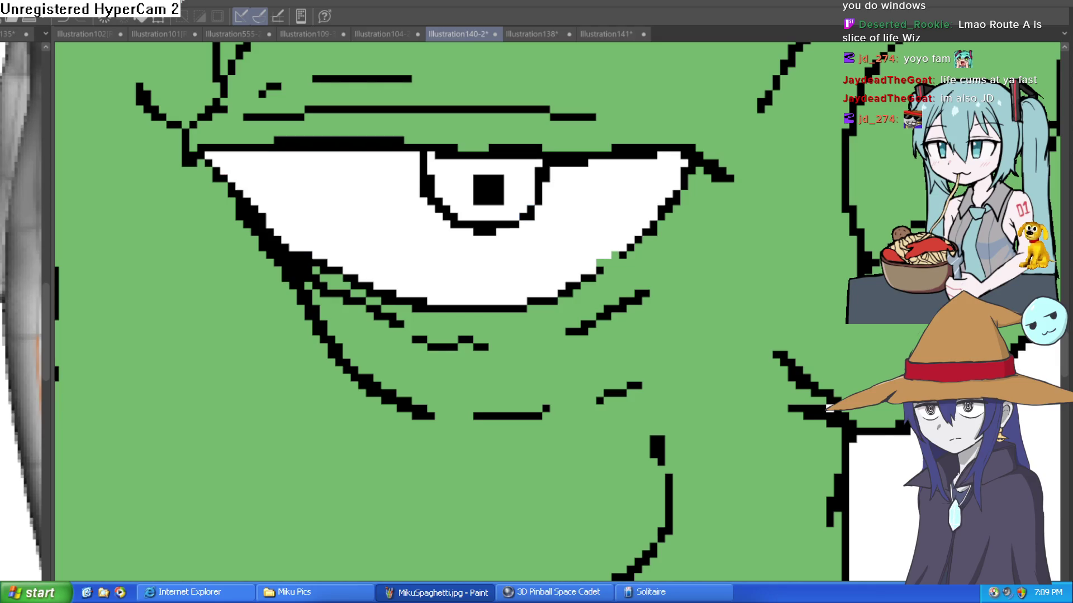
pyautogui.hotkey('ctrl', 'y')
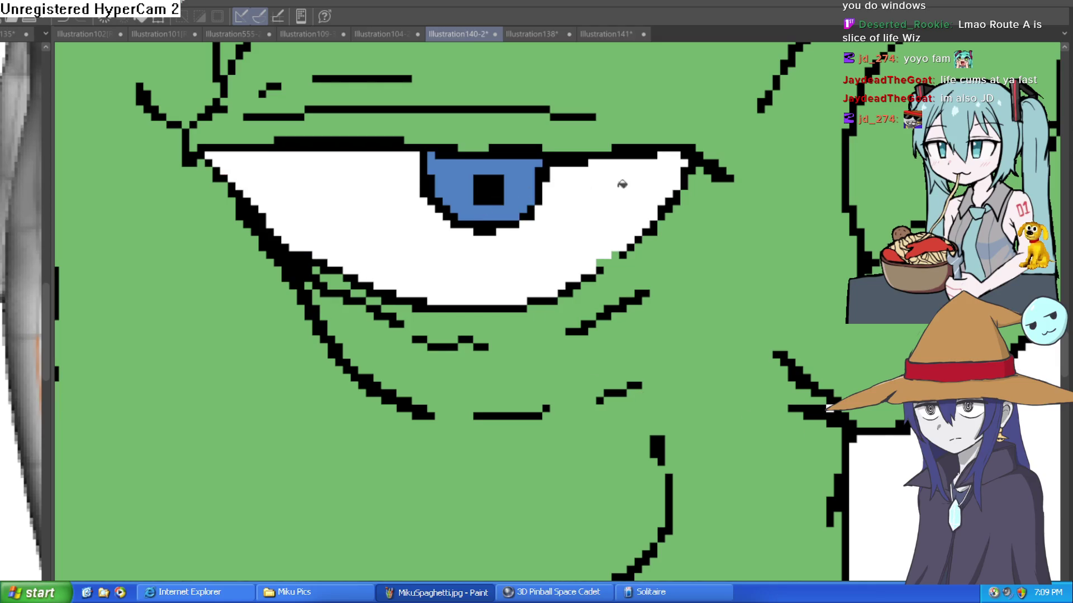
pyautogui.scroll(-8, 615, 190)
pyautogui.scroll(4, 658, 226)
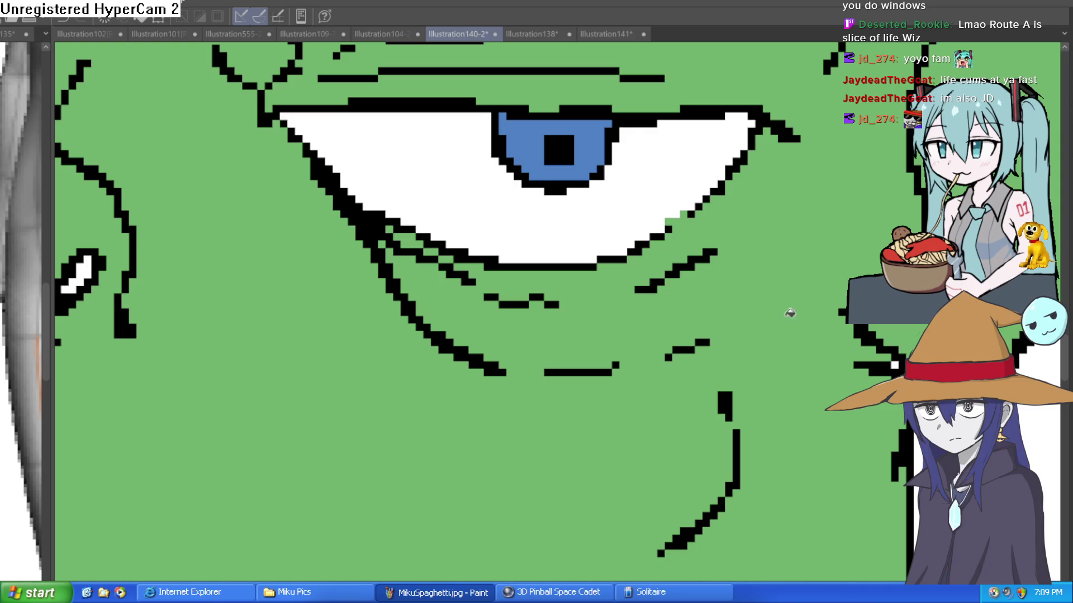
pyautogui.scroll(-4, 811, 301)
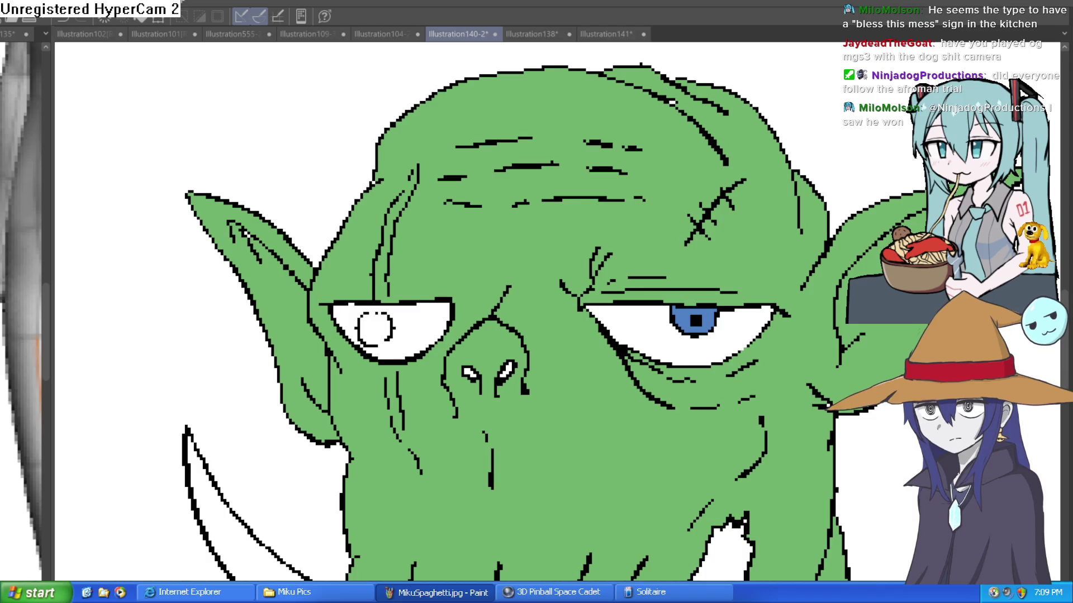
# Redo and then undo the apron's heart pattern, leaving the apron plain pink.
pyautogui.scroll(-5, 782, 184)
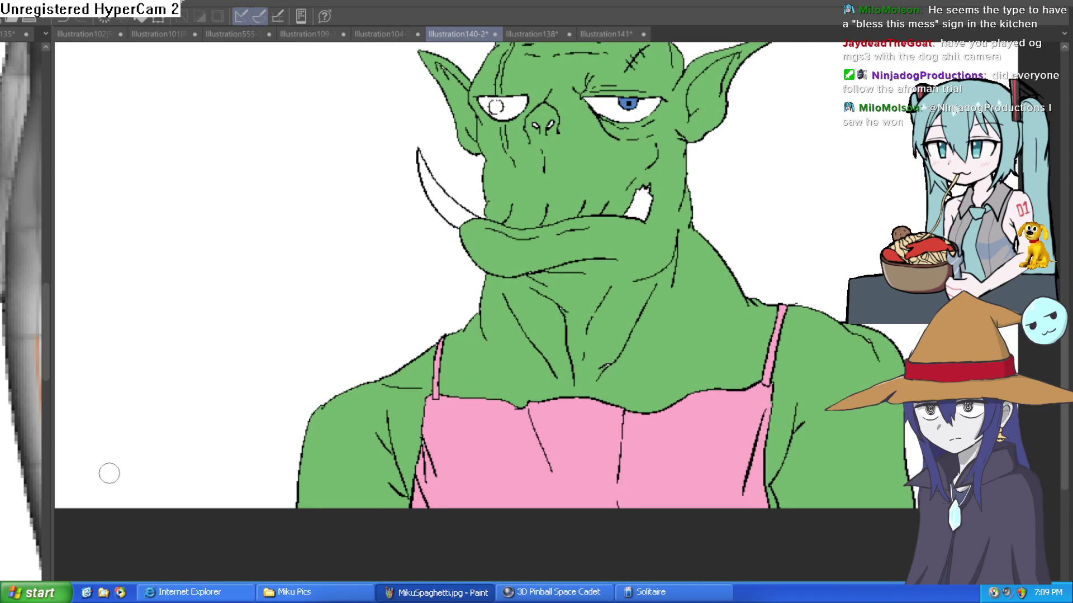
pyautogui.hotkey('ctrl', 'z')
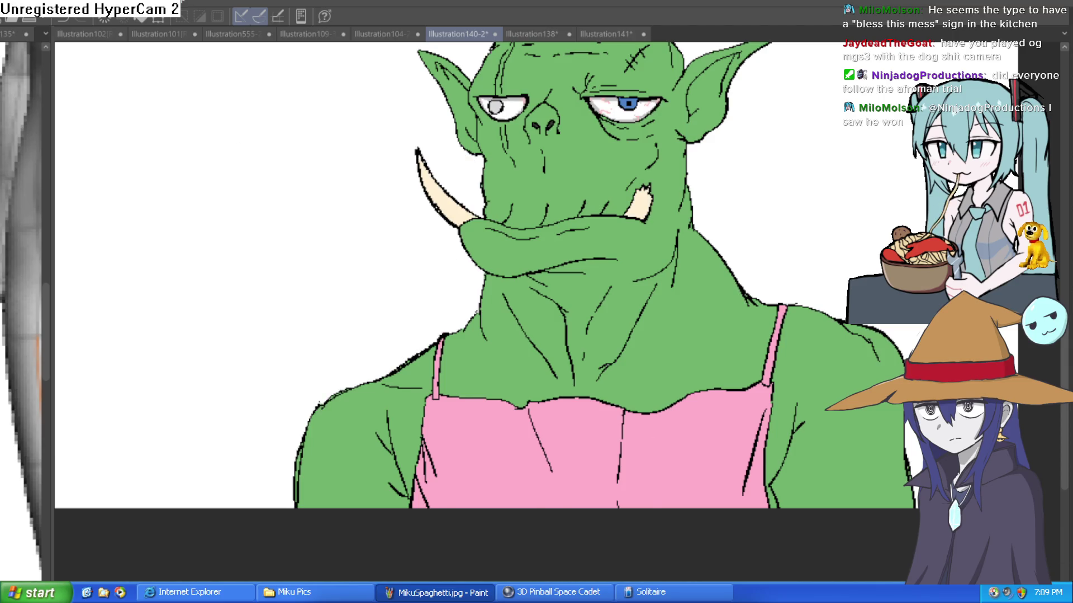
pyautogui.hotkey('ctrl', 'y')
pyautogui.hotkey('ctrl', 'z')
pyautogui.hotkey('ctrl', 'z')
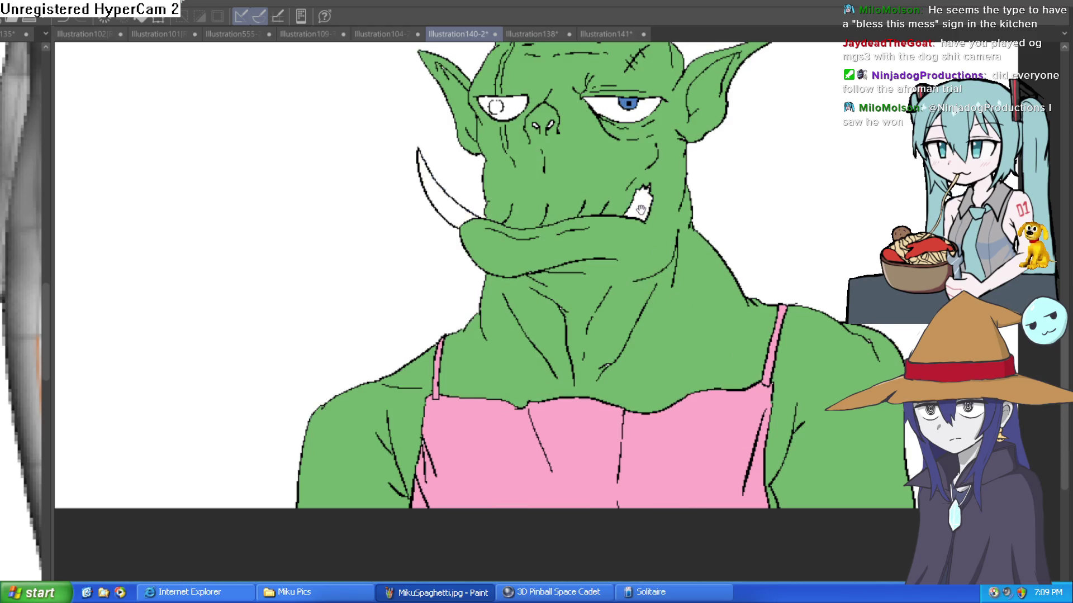
# Fill both tusks with cream.
pyautogui.click(648, 205)
pyautogui.click(458, 204)
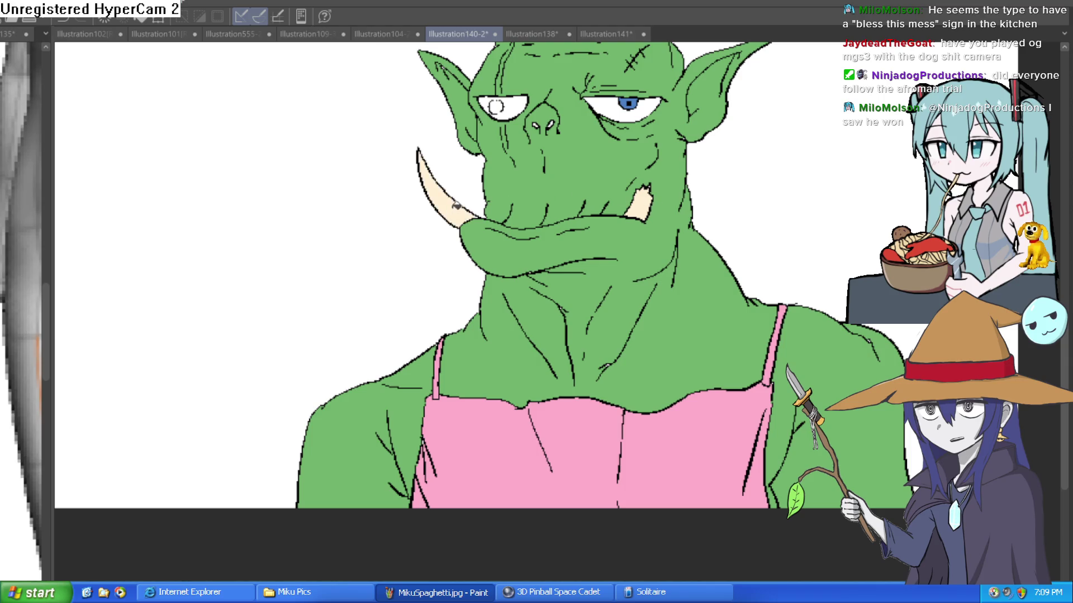
pyautogui.moveTo(754, 250); pyautogui.dragTo(731, 324)
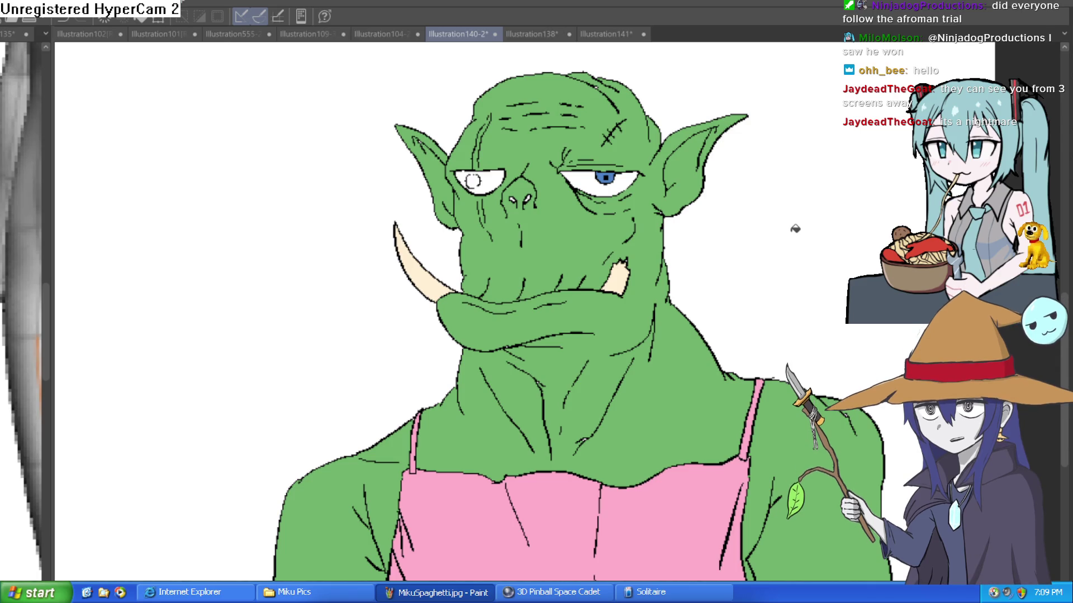
# Shift the orc left and up in view and zoom in toward its left eye.
pyautogui.moveTo(796, 266); pyautogui.dragTo(662, 246)
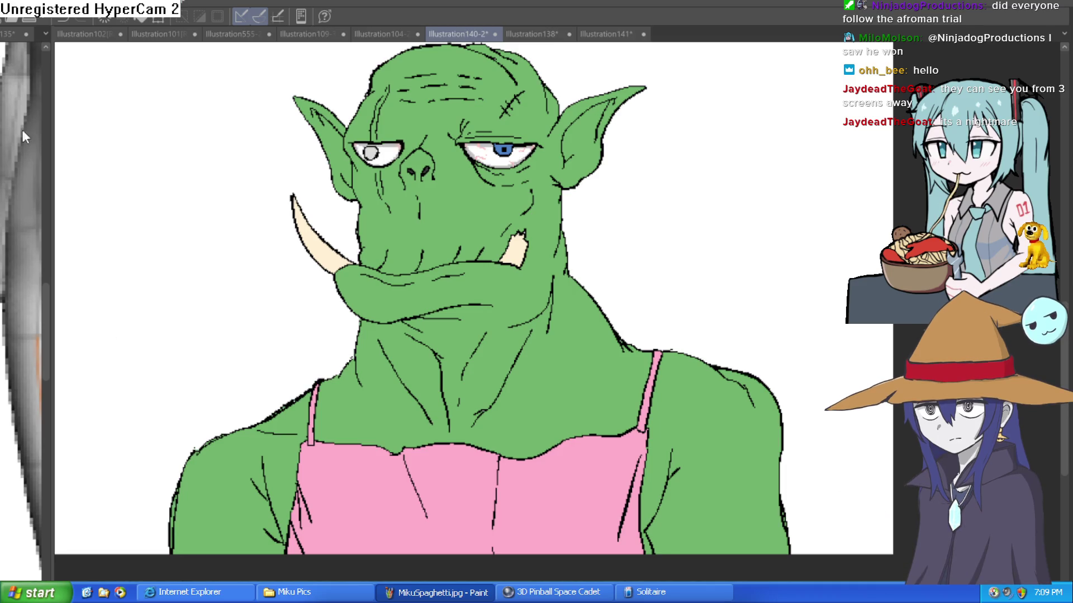
pyautogui.scroll(5, 398, 137)
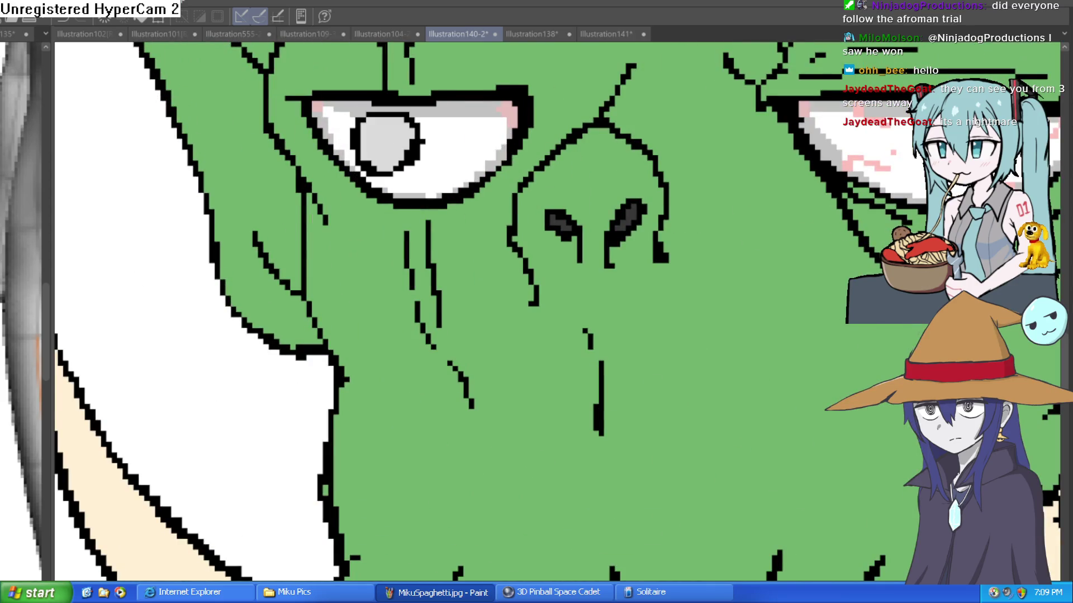
# Undo the eye detail colouring, patch both left pupil outline gaps in grey, and fill the pupil light grey.
pyautogui.hotkey('ctrl', 'z')
pyautogui.hotkey('ctrl', 'z')
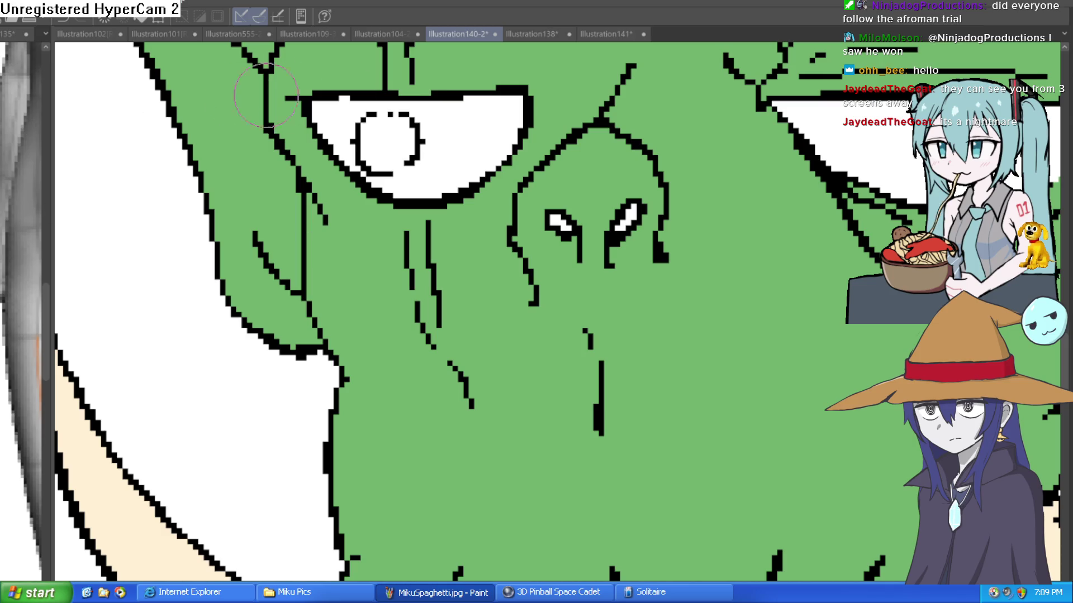
pyautogui.moveTo(496, 173); pyautogui.dragTo(599, 193)
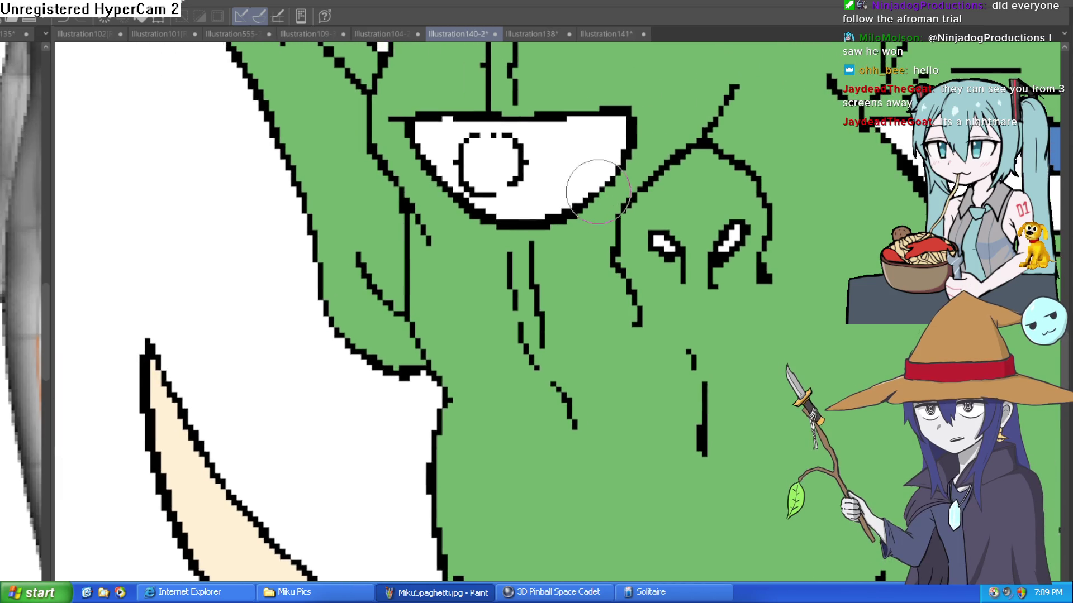
pyautogui.scroll(3, 575, 179)
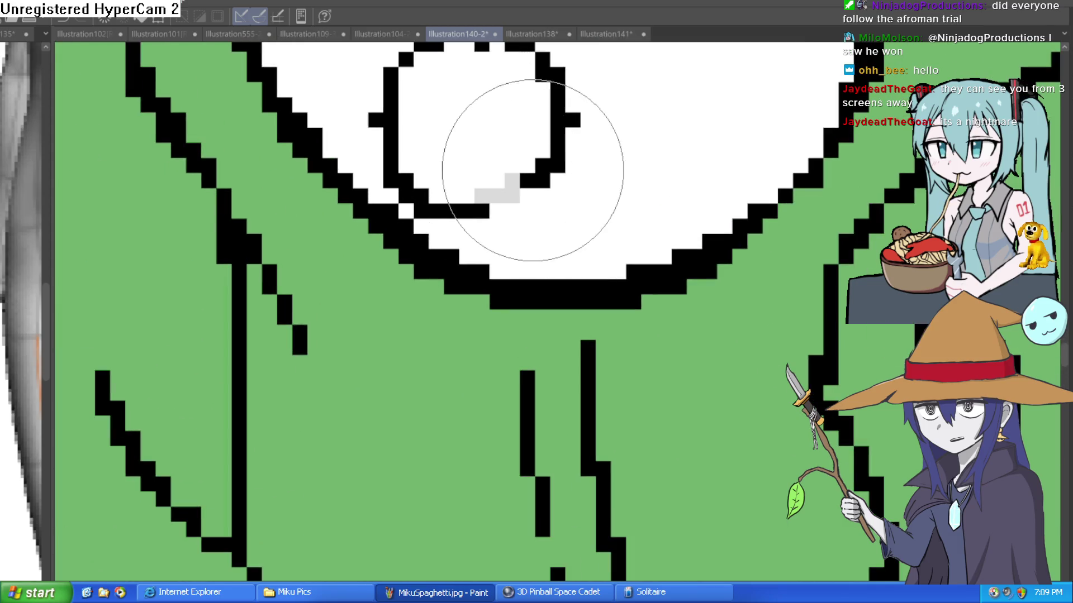
pyautogui.moveTo(594, 129); pyautogui.dragTo(604, 252)
pyautogui.click(468, 167)
pyautogui.click(507, 168)
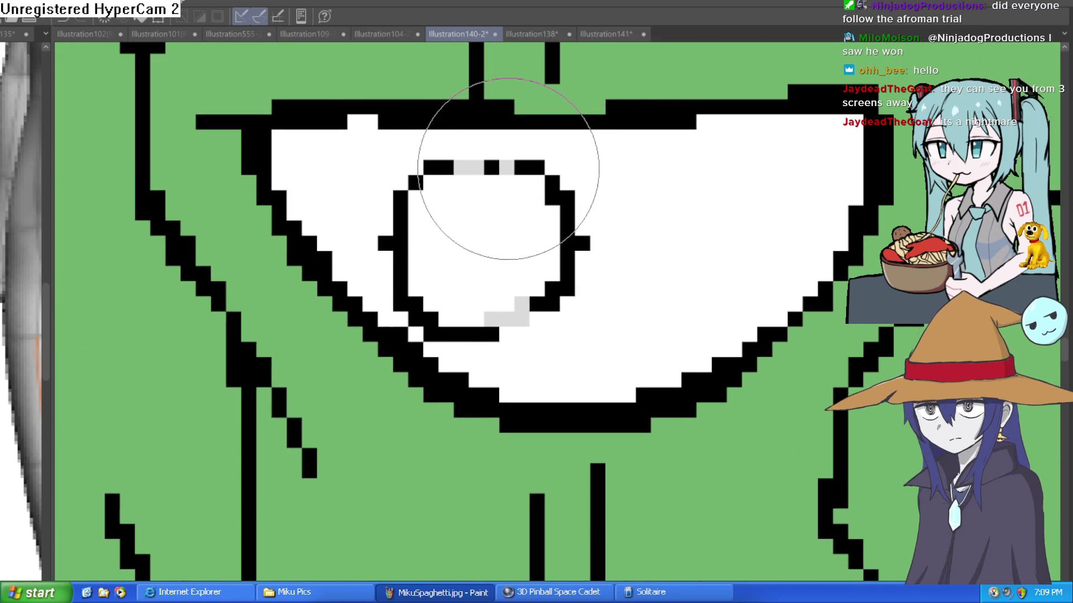
pyautogui.click(520, 211)
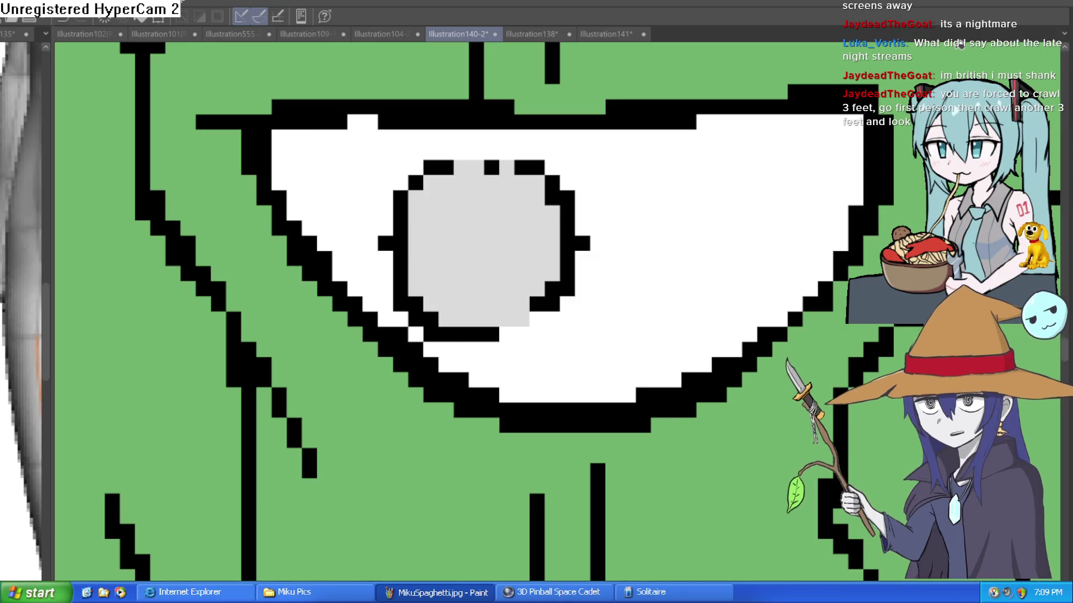
pyautogui.scroll(-5, 743, 232)
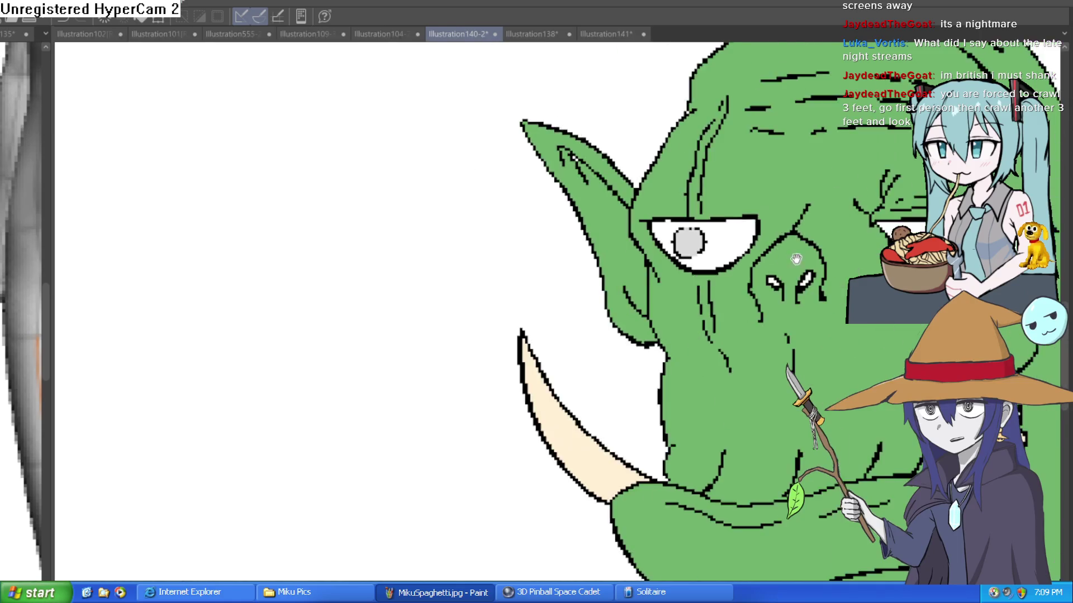
# Pan across to the orc's right eye and face, then zoom out to see the whole orc.
pyautogui.moveTo(753, 229); pyautogui.dragTo(648, 248)
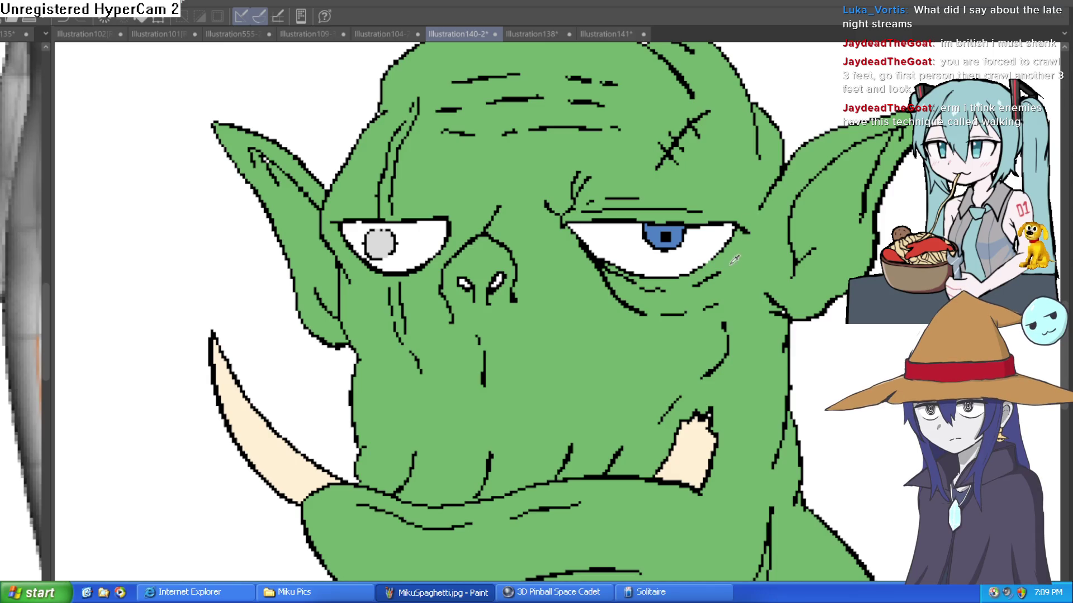
pyautogui.moveTo(761, 279); pyautogui.dragTo(677, 177)
pyautogui.scroll(-5, 759, 266)
pyautogui.moveTo(759, 265); pyautogui.dragTo(701, 268)
pyautogui.scroll(1, 623, 318)
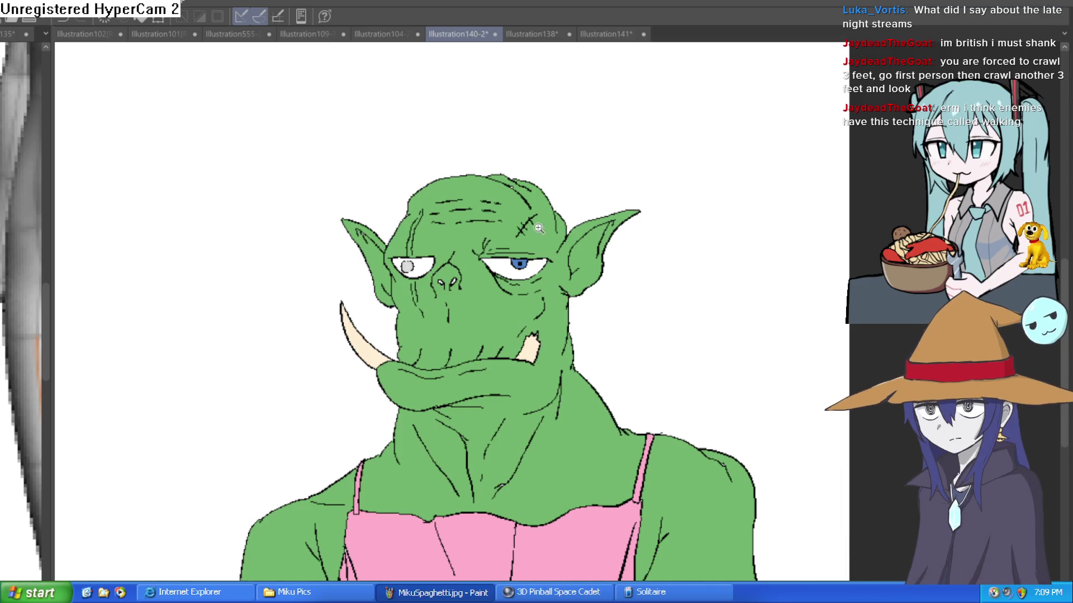
pyautogui.scroll(4, 567, 182)
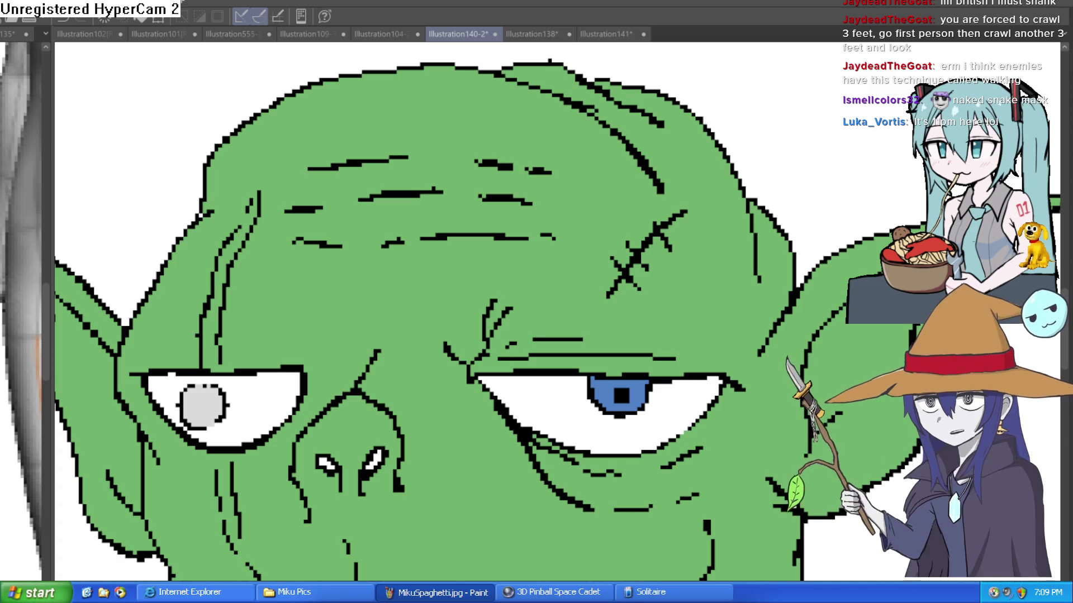
pyautogui.scroll(-3, 786, 142)
pyautogui.moveTo(785, 141); pyautogui.dragTo(717, 200)
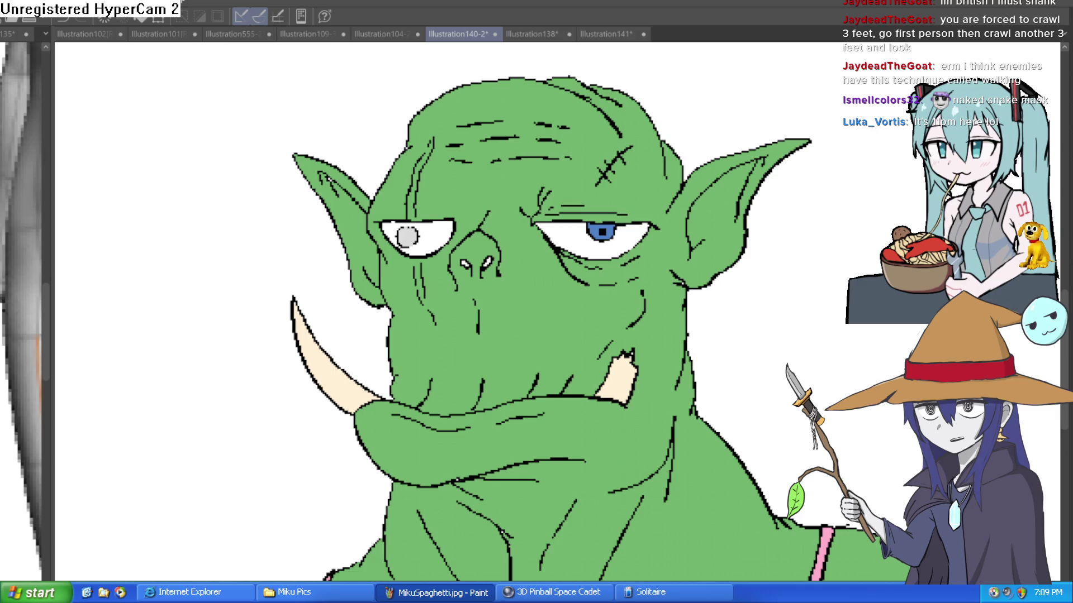
pyautogui.scroll(-4, 749, 297)
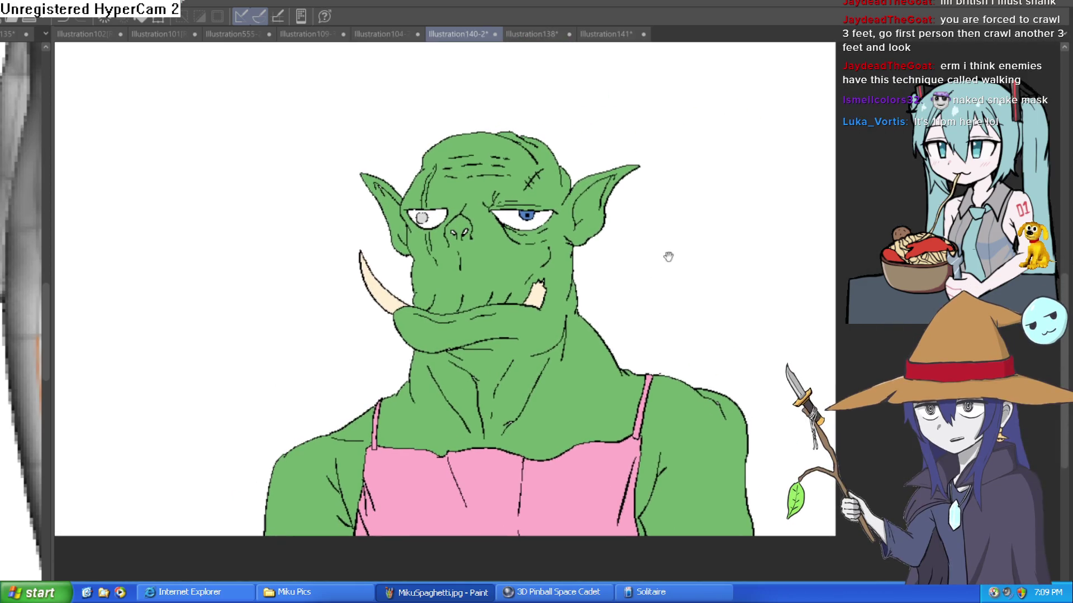
pyautogui.scroll(4, 665, 258)
pyautogui.scroll(-5, 678, 297)
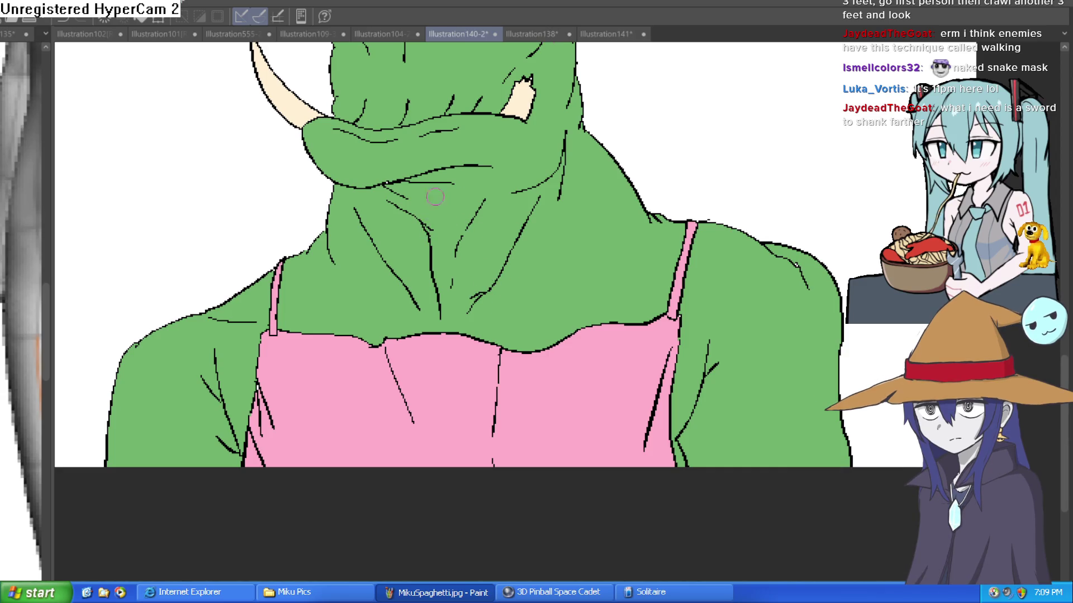
pyautogui.scroll(4, 659, 211)
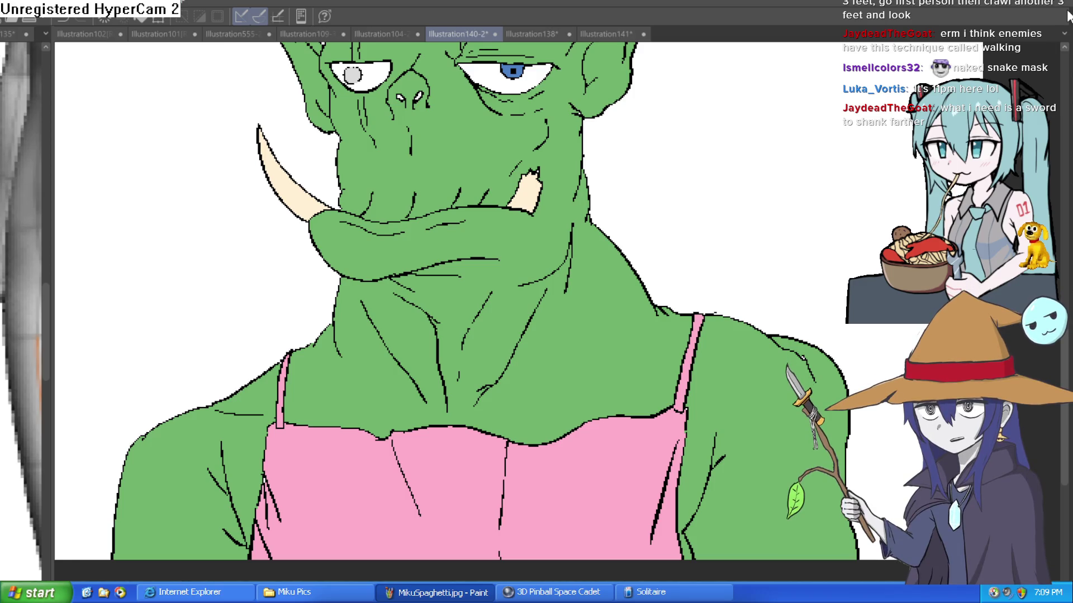
pyautogui.moveTo(710, 251); pyautogui.dragTo(709, 253)
pyautogui.scroll(-3, 709, 252)
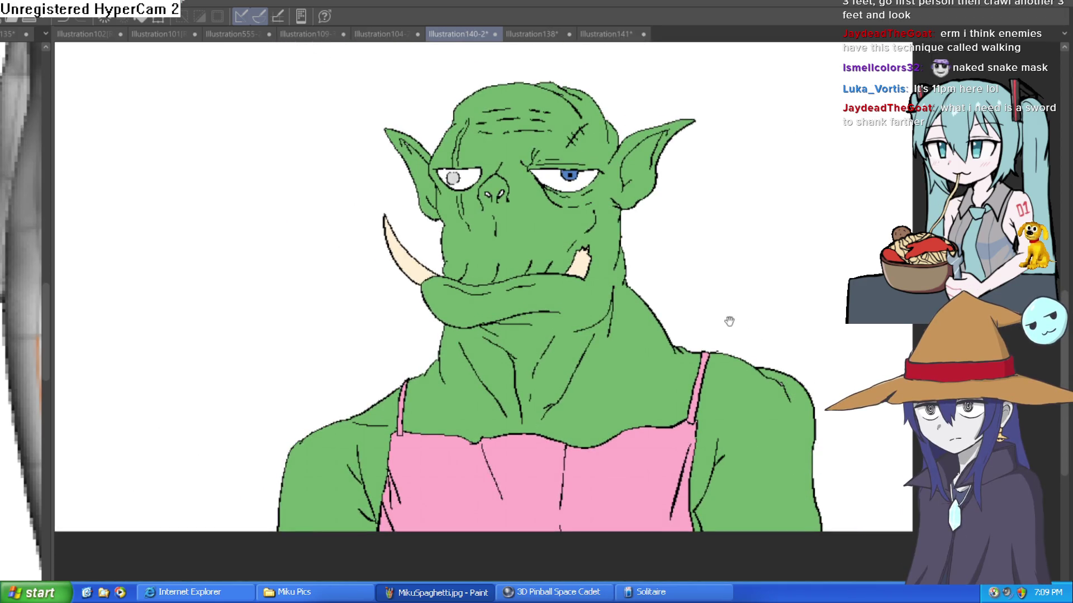
pyautogui.moveTo(723, 287)
pyautogui.mouseDown()
pyautogui.moveTo(747, 237)
pyautogui.moveTo(584, 269)
pyautogui.mouseUp()
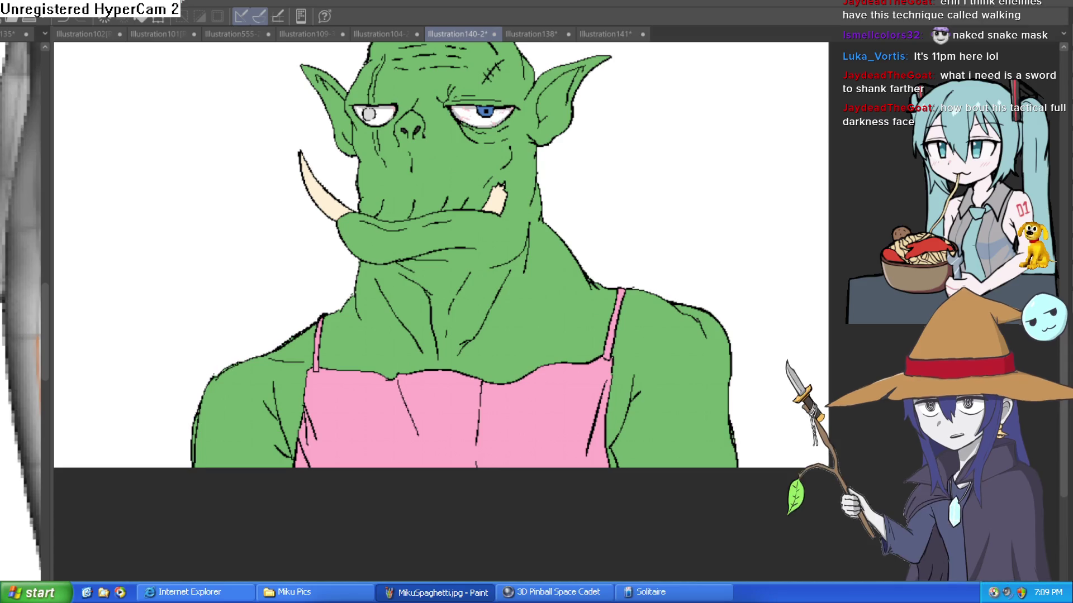
# Fill the right and left nostrils with dark grey.
pyautogui.scroll(5, 432, 123)
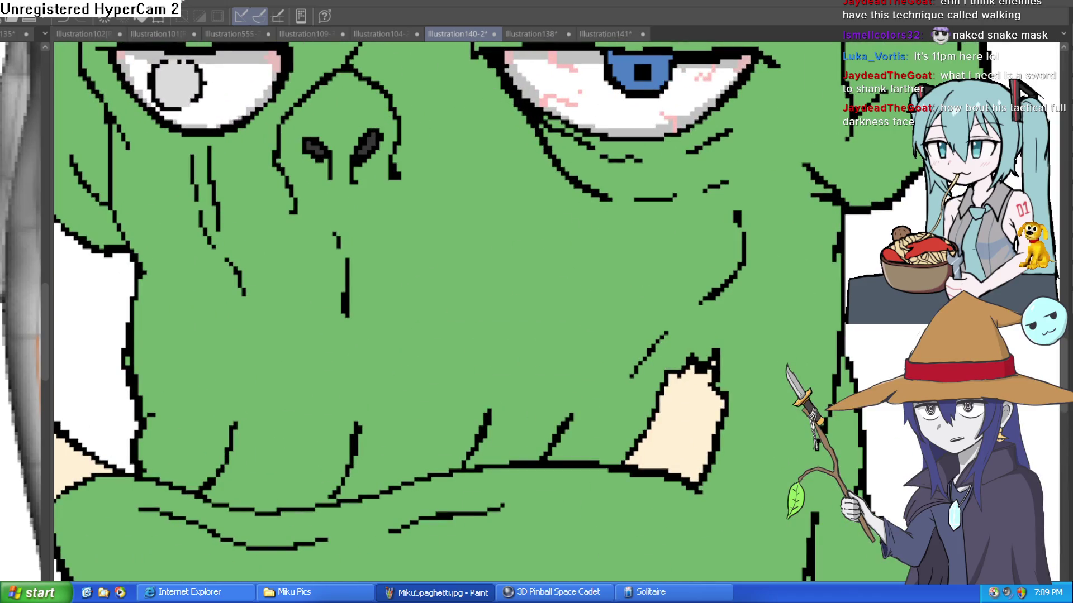
pyautogui.scroll(-2, 462, 220)
pyautogui.scroll(3, 462, 220)
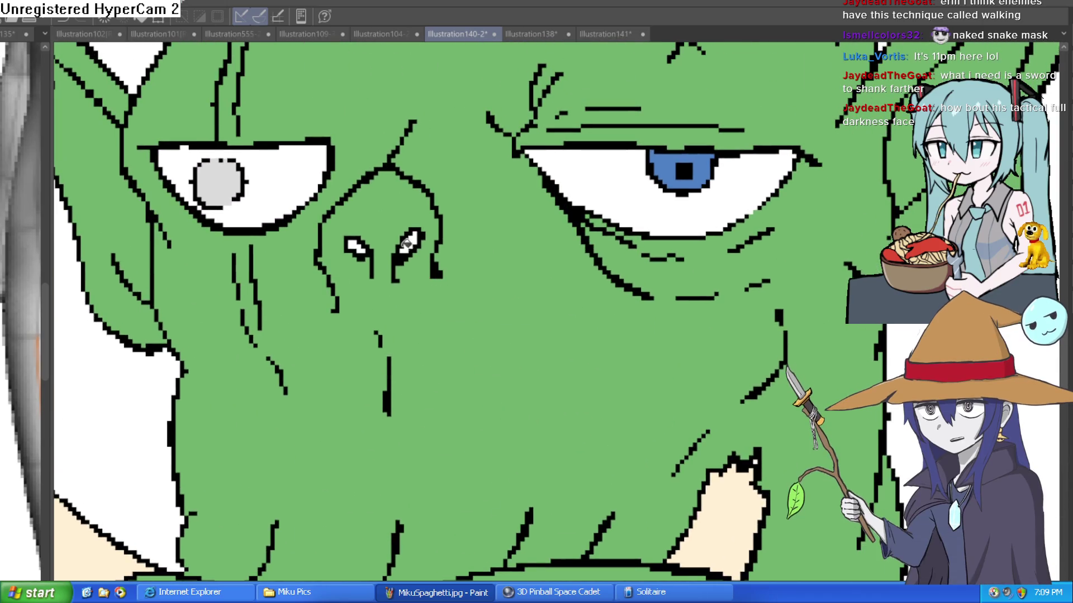
pyautogui.click(411, 242)
pyautogui.click(357, 247)
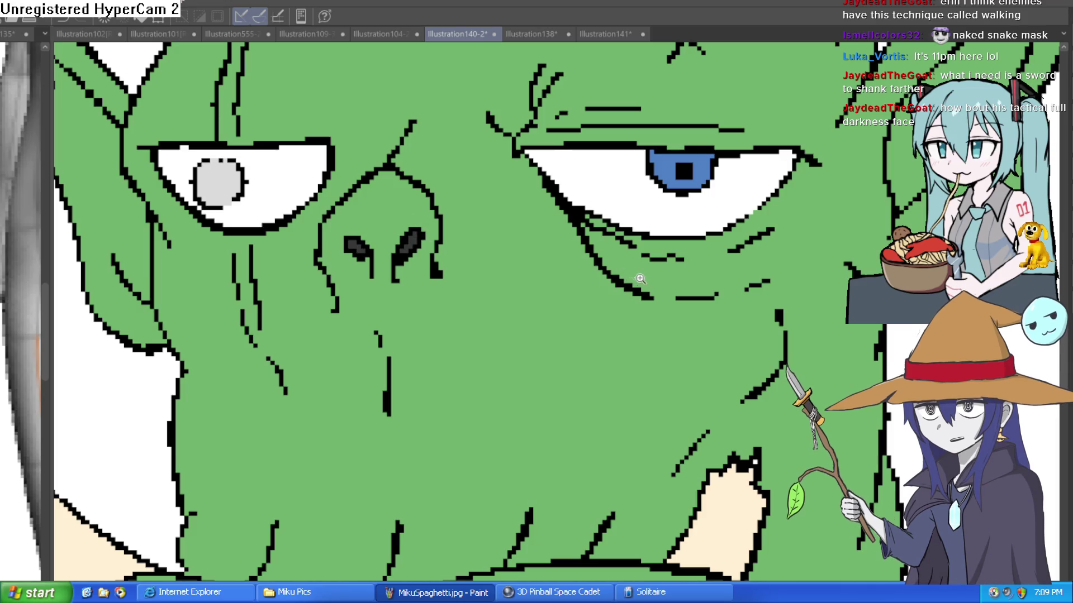
pyautogui.scroll(-2, 636, 276)
pyautogui.scroll(-1, 642, 313)
pyautogui.scroll(3, 632, 335)
pyautogui.scroll(-2, 643, 346)
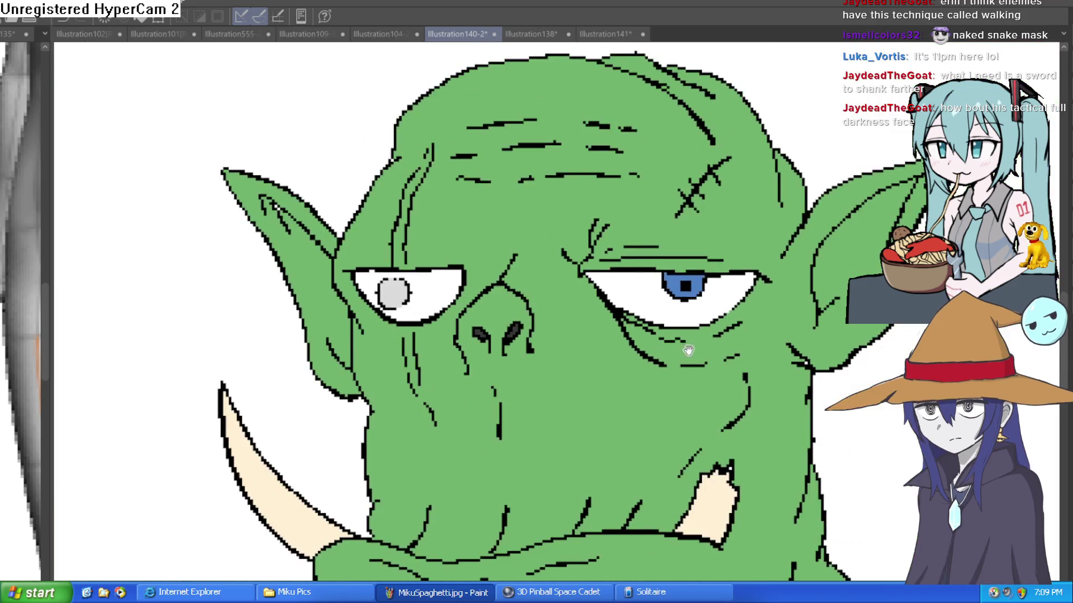
pyautogui.scroll(-2, 683, 344)
pyautogui.scroll(2, 708, 352)
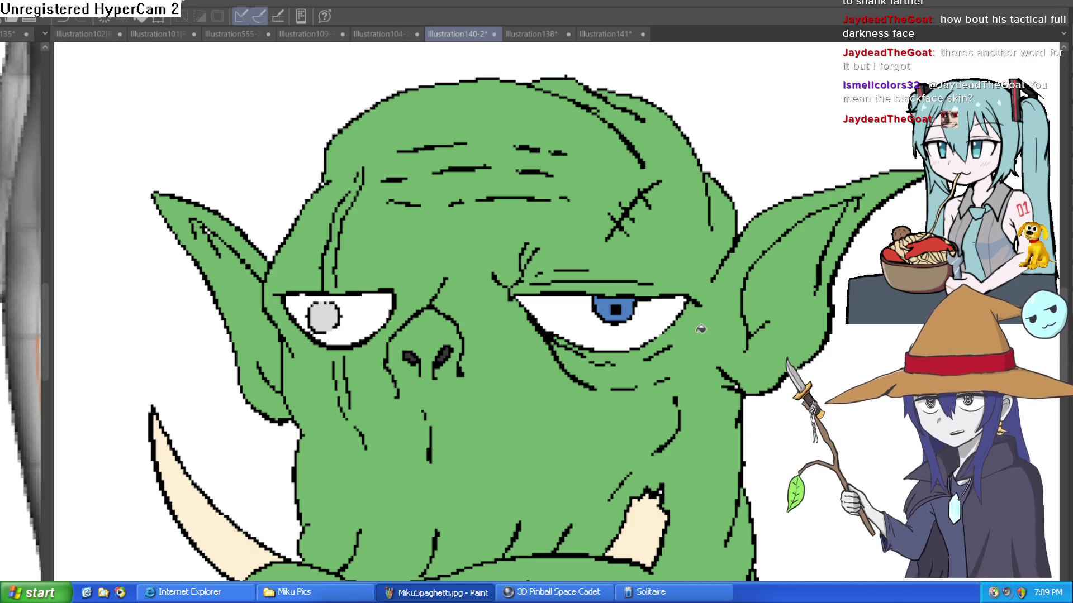
# Zoom in on the orc's blue-iris right eye.
pyautogui.scroll(5, 611, 325)
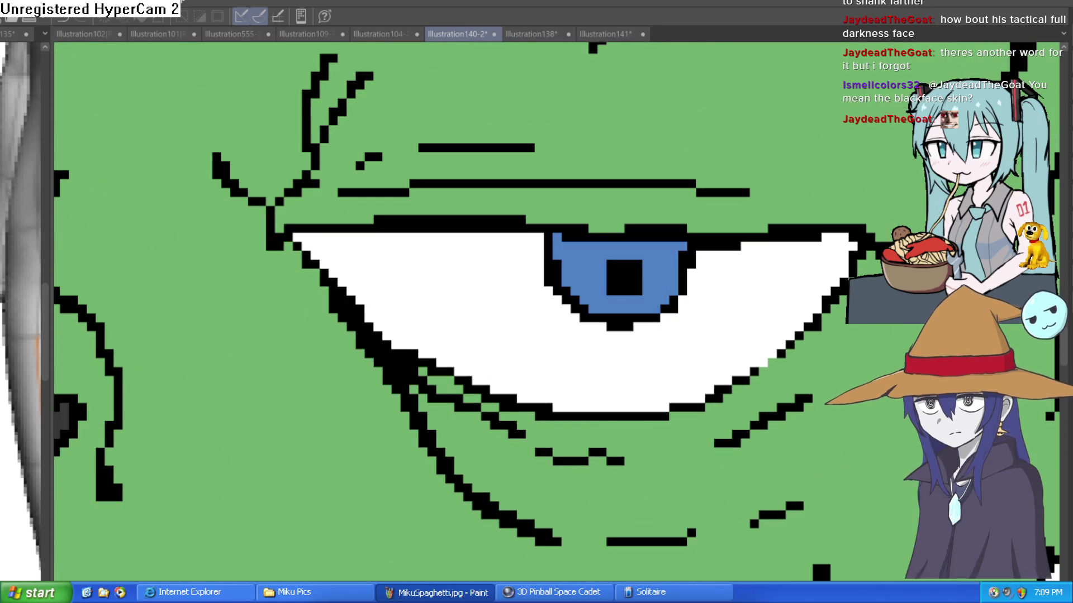
pyautogui.hotkey('ctrl', 'z')
pyautogui.hotkey('ctrl', 'y')
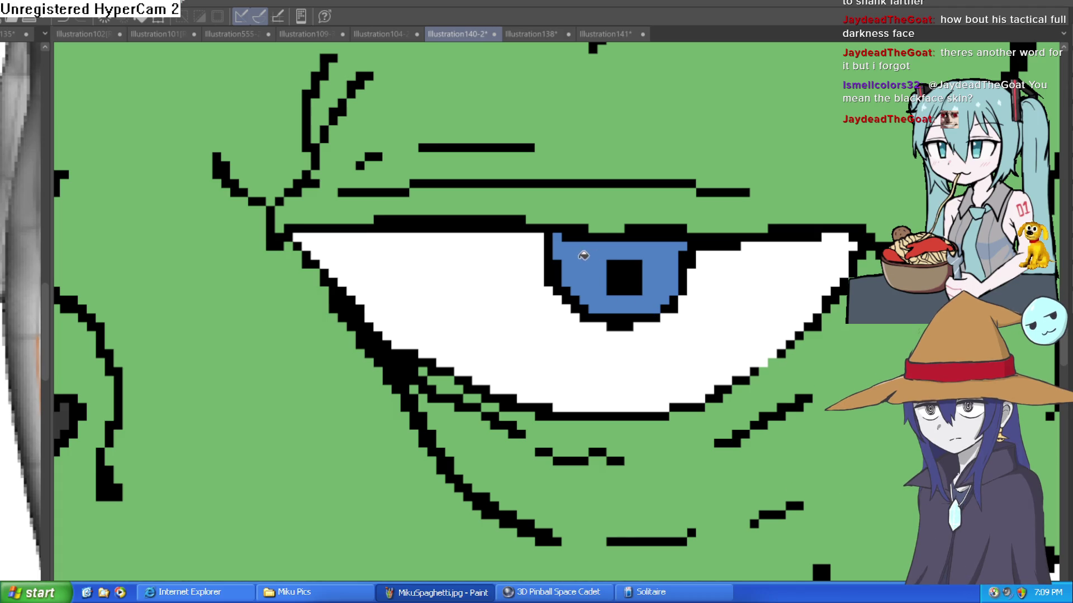
pyautogui.moveTo(672, 206)
pyautogui.mouseDown()
pyautogui.moveTo(618, 240)
pyautogui.moveTo(609, 216)
pyautogui.mouseUp()
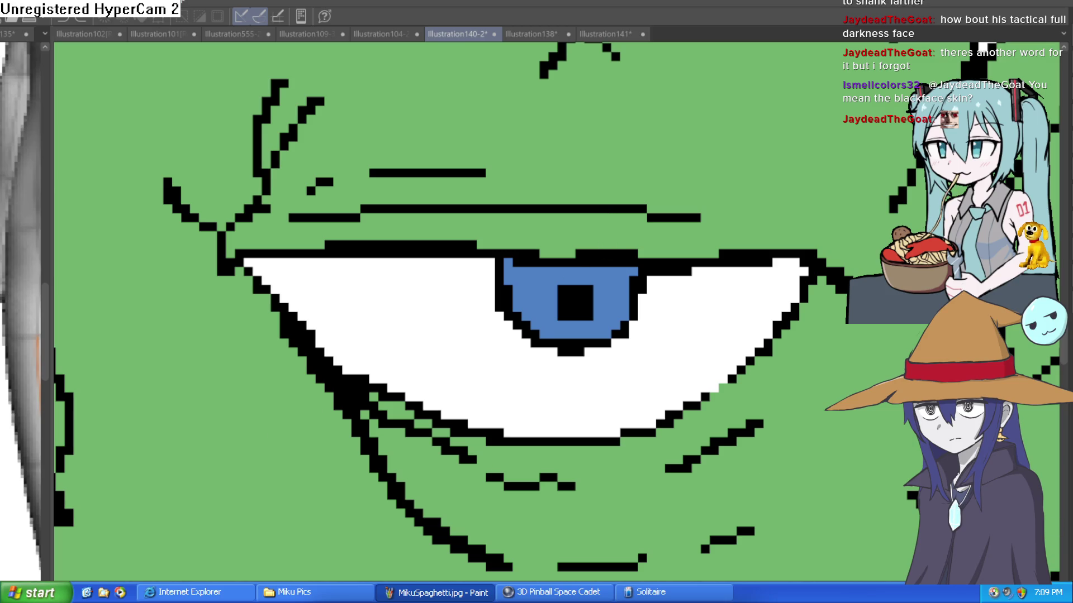
# Frame the orc's head and apron, then zoom in close on the grey eye.
pyautogui.scroll(-5, 813, 305)
pyautogui.scroll(-4, 813, 306)
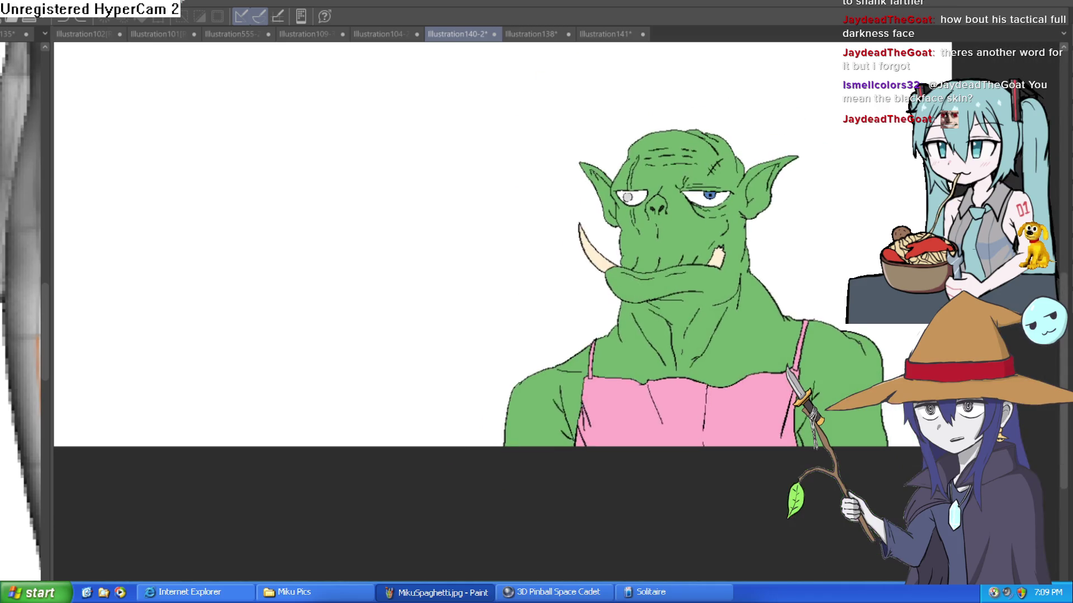
pyautogui.scroll(3, 813, 305)
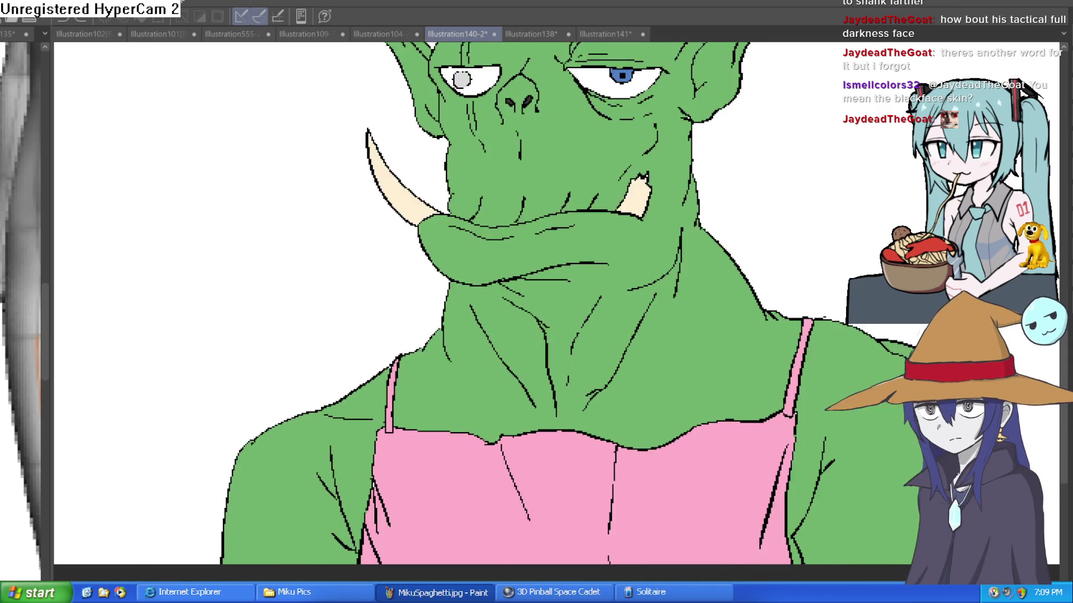
pyautogui.moveTo(594, 101)
pyautogui.mouseDown()
pyautogui.moveTo(594, 351)
pyautogui.moveTo(574, 375)
pyautogui.mouseUp()
pyautogui.scroll(2, 561, 346)
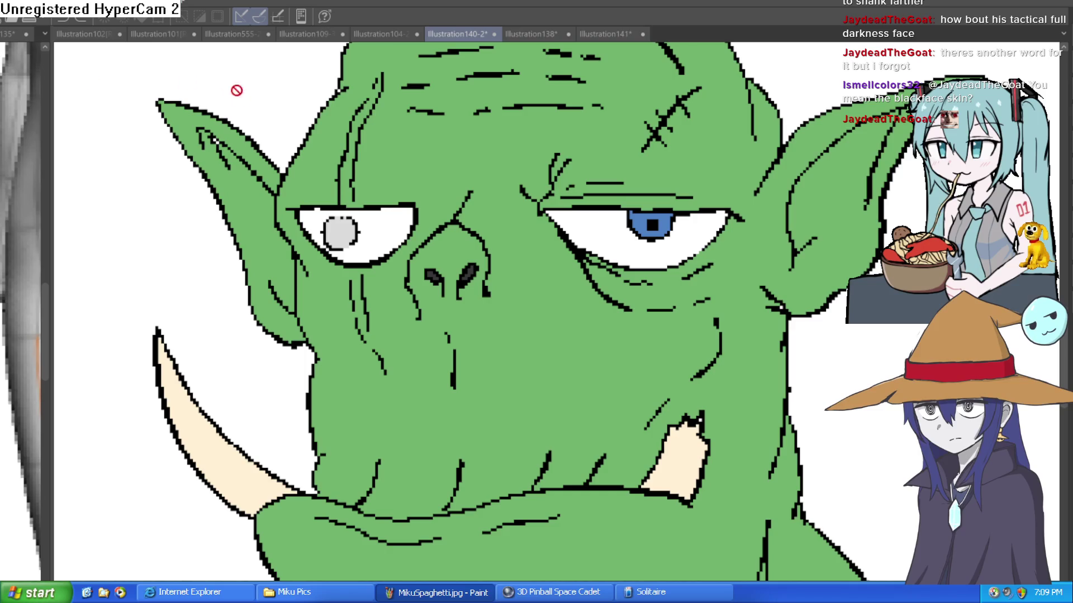
pyautogui.scroll(4, 198, 136)
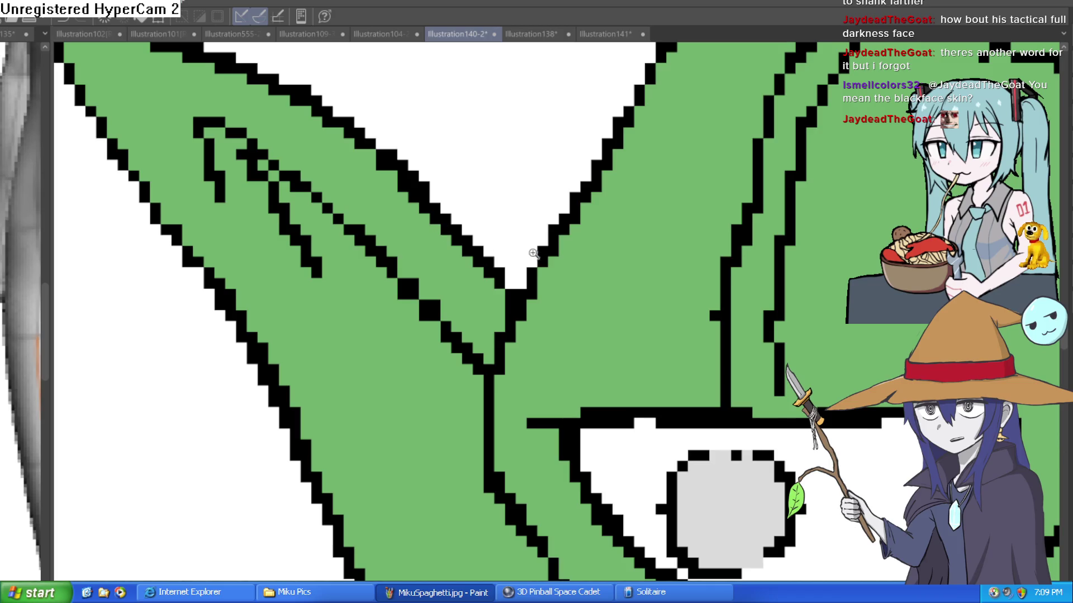
pyautogui.scroll(-5, 670, 268)
pyautogui.scroll(-3, 698, 290)
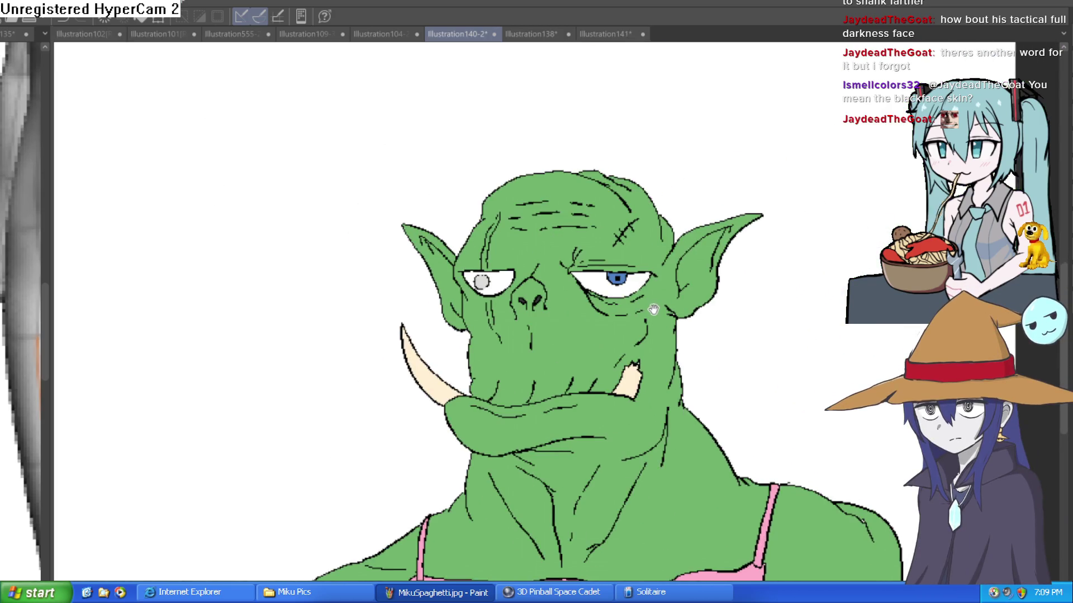
pyautogui.moveTo(774, 299); pyautogui.dragTo(759, 207)
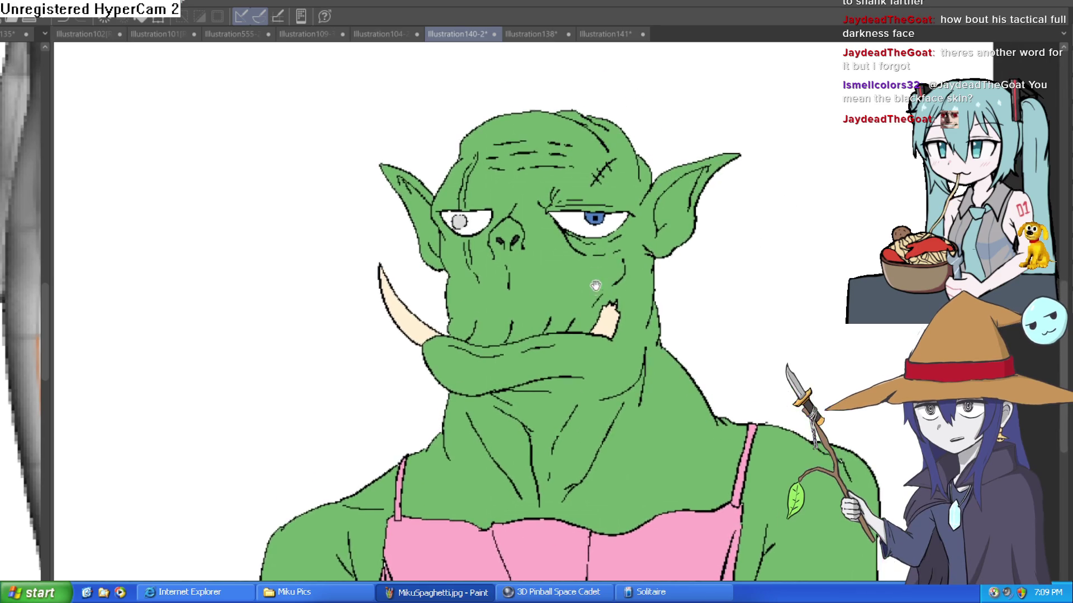
pyautogui.moveTo(613, 227); pyautogui.dragTo(605, 209)
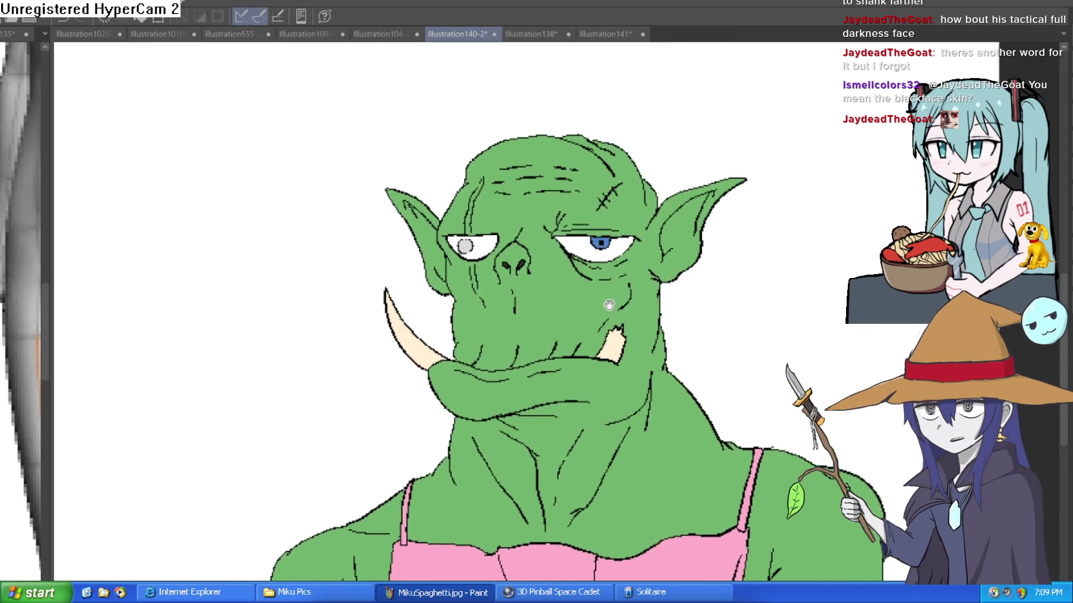
pyautogui.scroll(3, 573, 226)
pyautogui.moveTo(635, 241); pyautogui.dragTo(618, 283)
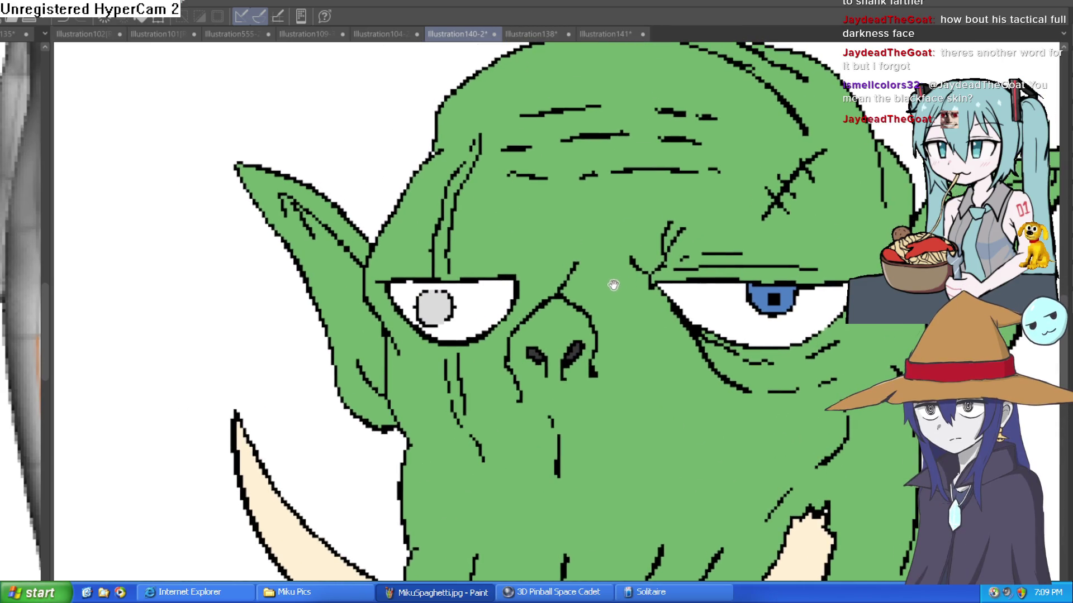
pyautogui.scroll(3, 582, 330)
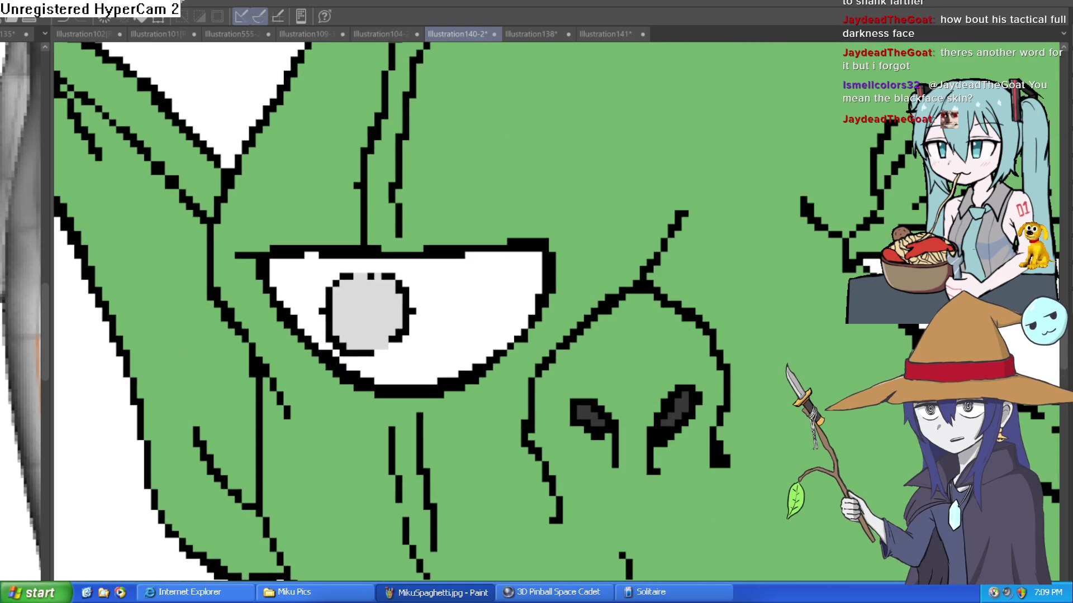
# Hide the colour fills to check the line art, then show them again.
pyautogui.click(1024, 93)
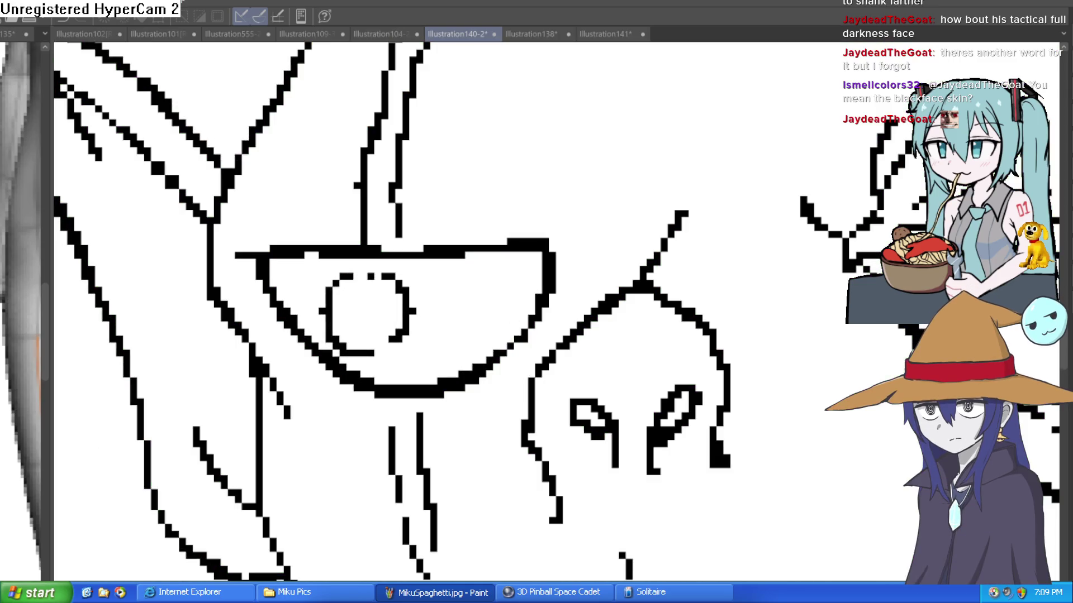
pyautogui.click(1024, 92)
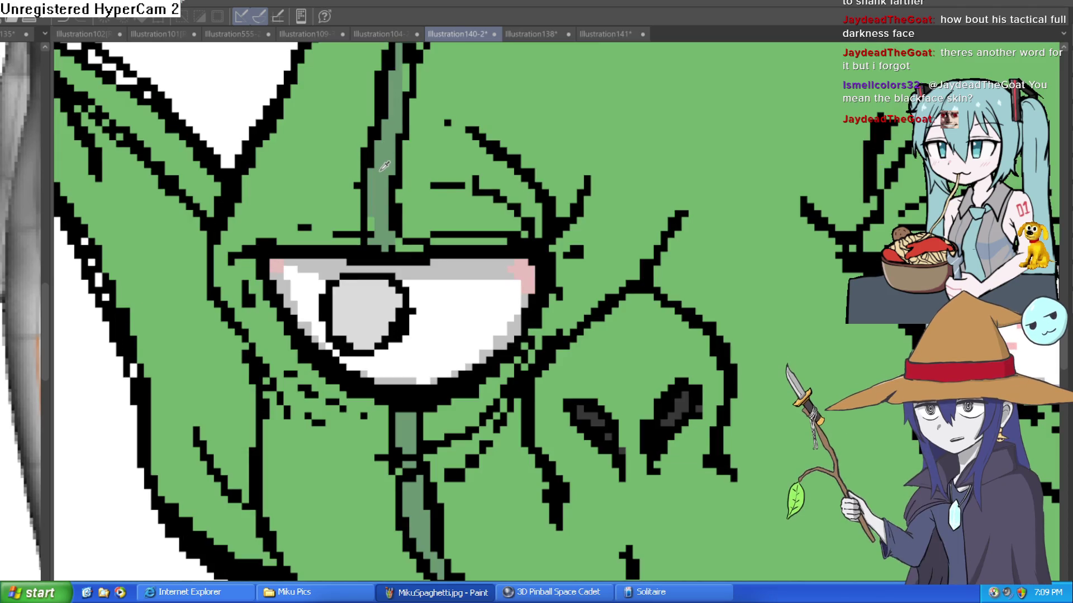
pyautogui.scroll(-1, 394, 313)
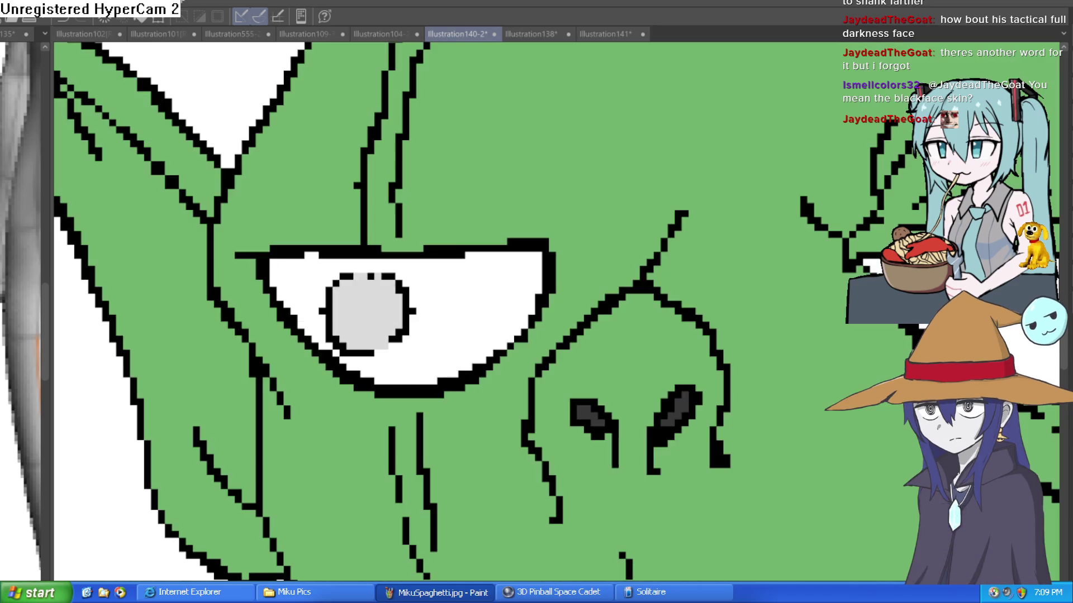
pyautogui.scroll(1, 747, 390)
pyautogui.scroll(-1, 747, 390)
pyautogui.scroll(1, 183, 455)
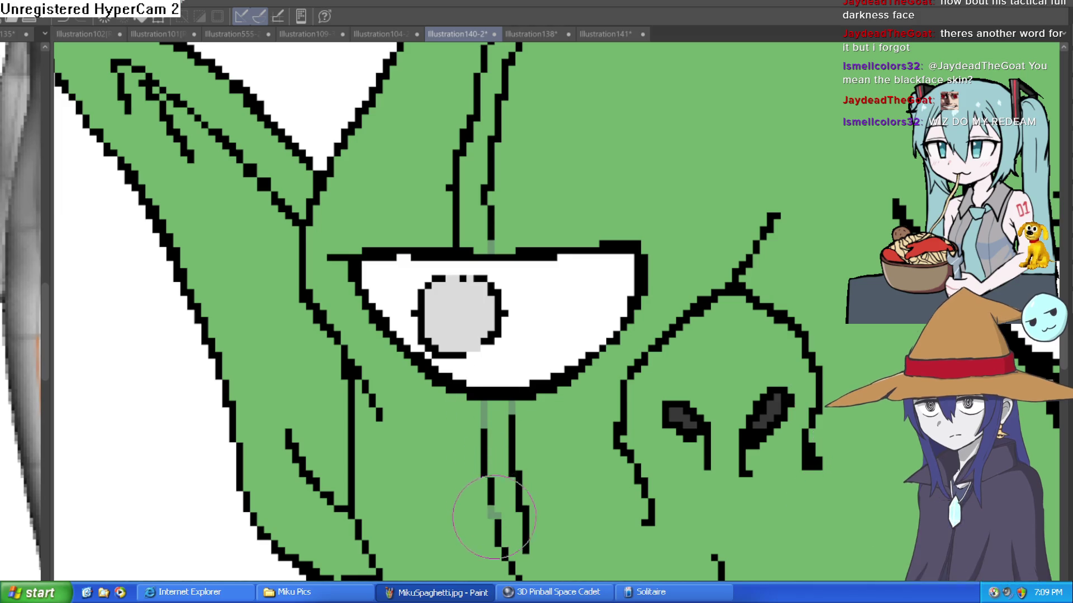
# Paint and fill darker green scar strips below and above the grey eye, extending up the forehead.
pyautogui.scroll(-1, 526, 403)
pyautogui.moveTo(519, 395); pyautogui.dragTo(532, 430)
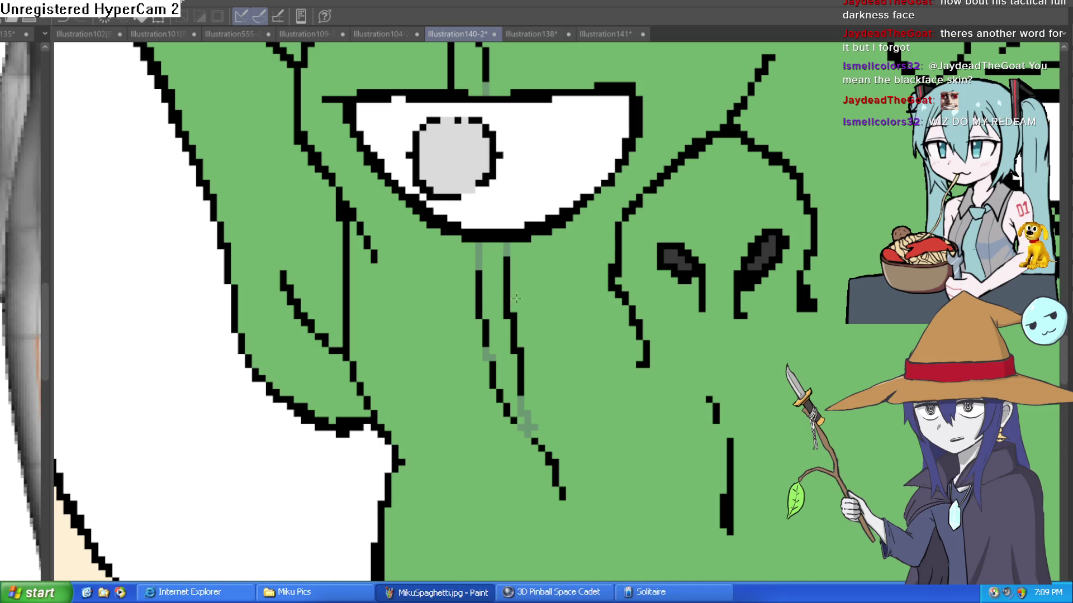
pyautogui.click(500, 311)
pyautogui.scroll(-1, 500, 311)
pyautogui.scroll(3, 541, 282)
pyautogui.click(491, 240)
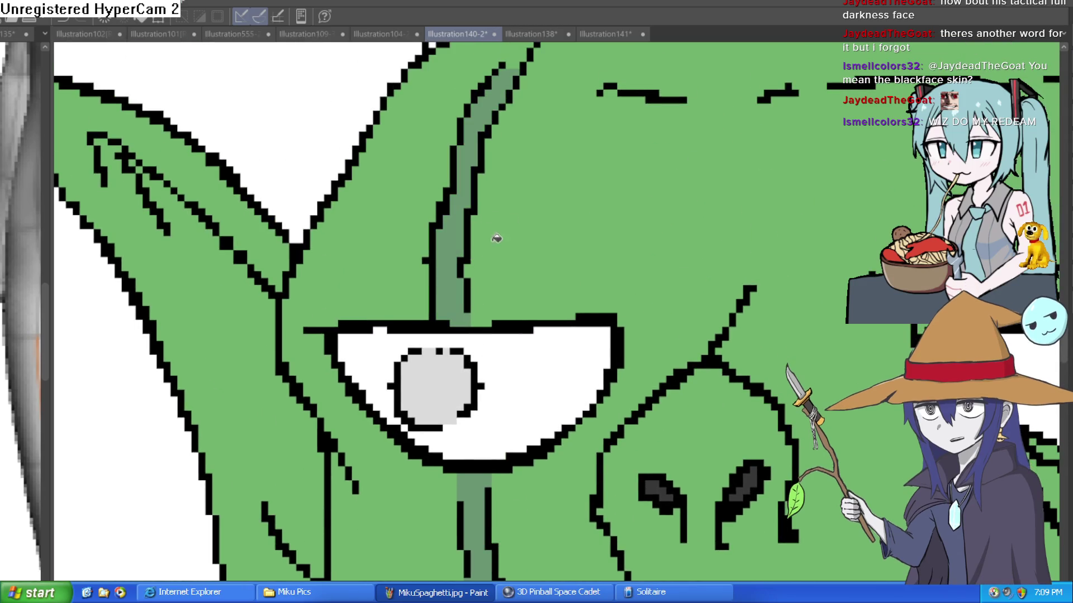
pyautogui.scroll(1, 302, 265)
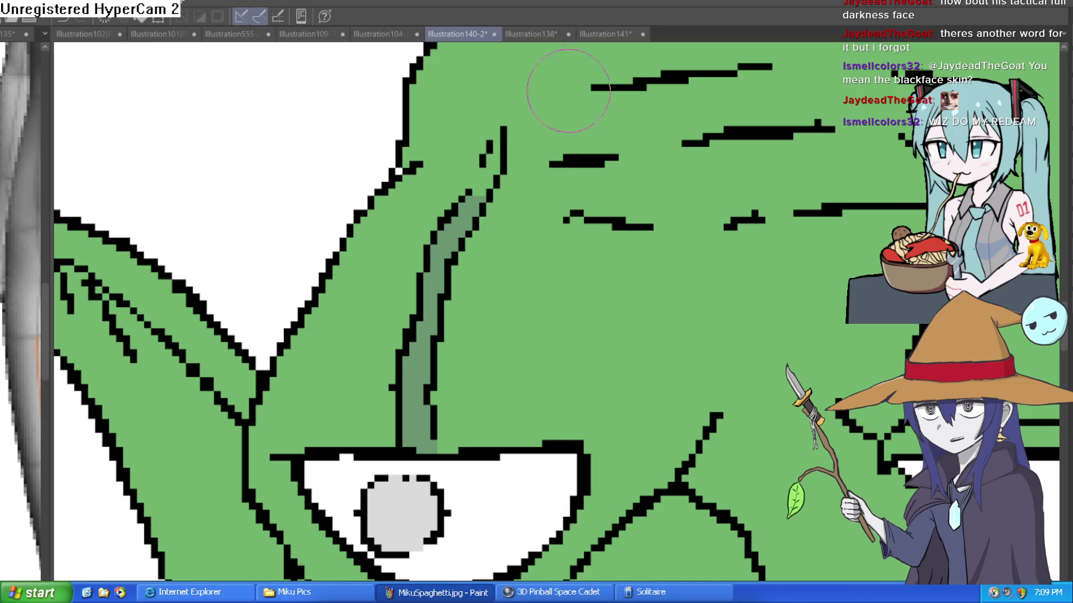
pyautogui.moveTo(491, 180)
pyautogui.mouseDown()
pyautogui.moveTo(480, 144)
pyautogui.moveTo(498, 104)
pyautogui.mouseUp()
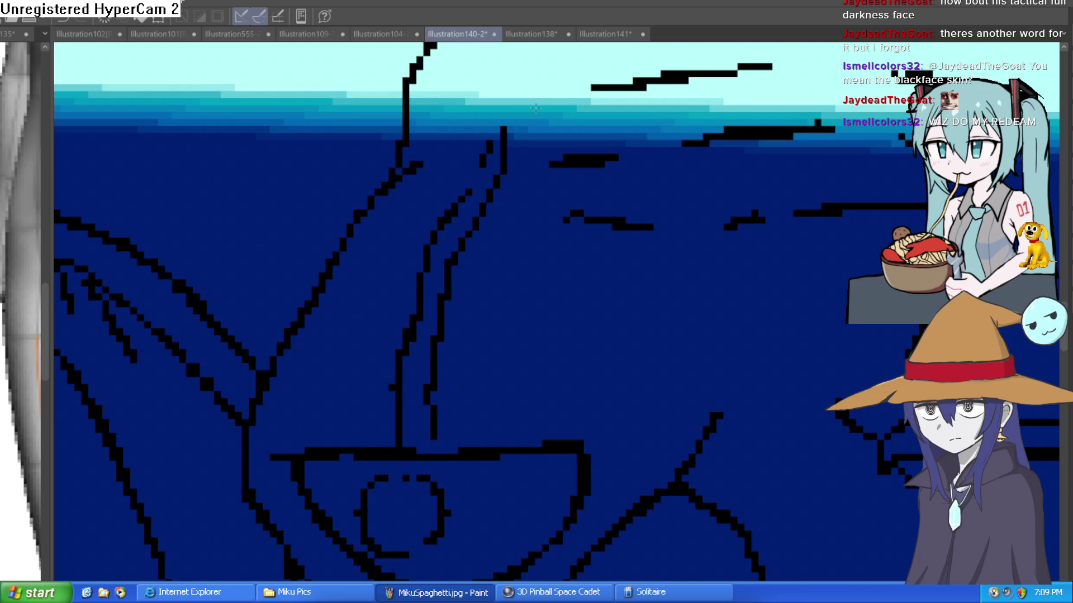
# Restore the coloured orc with undo/redo, select the orc figure, and drag a vertical gradient over it.
pyautogui.hotkey('ctrl', 'z')
pyautogui.scroll(-3, 556, 206)
pyautogui.scroll(-5, 707, 280)
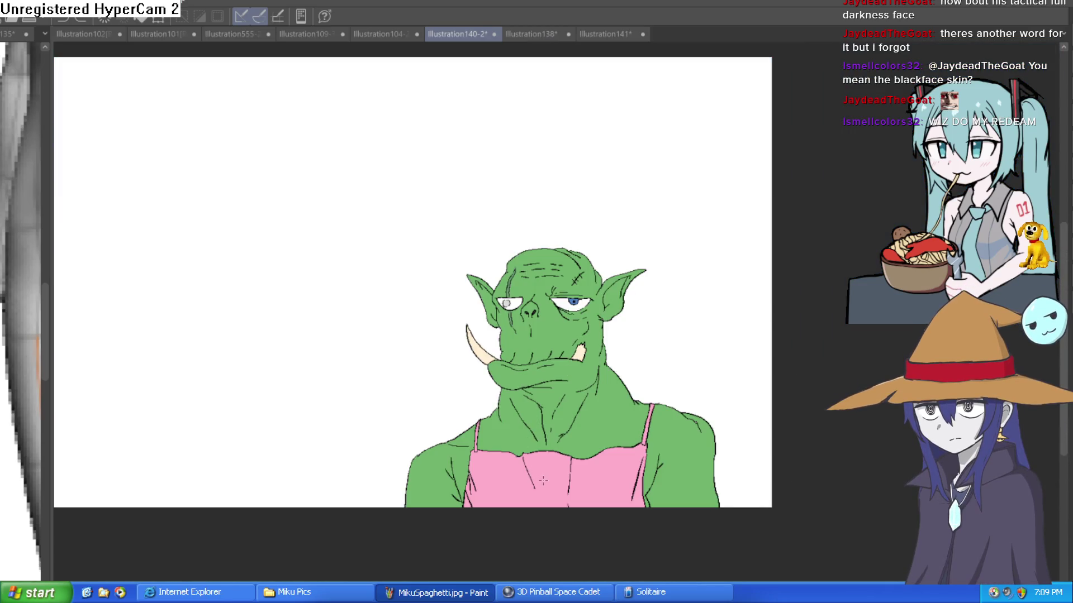
pyautogui.hotkey('ctrl', 'z')
pyautogui.hotkey('ctrl', 'y')
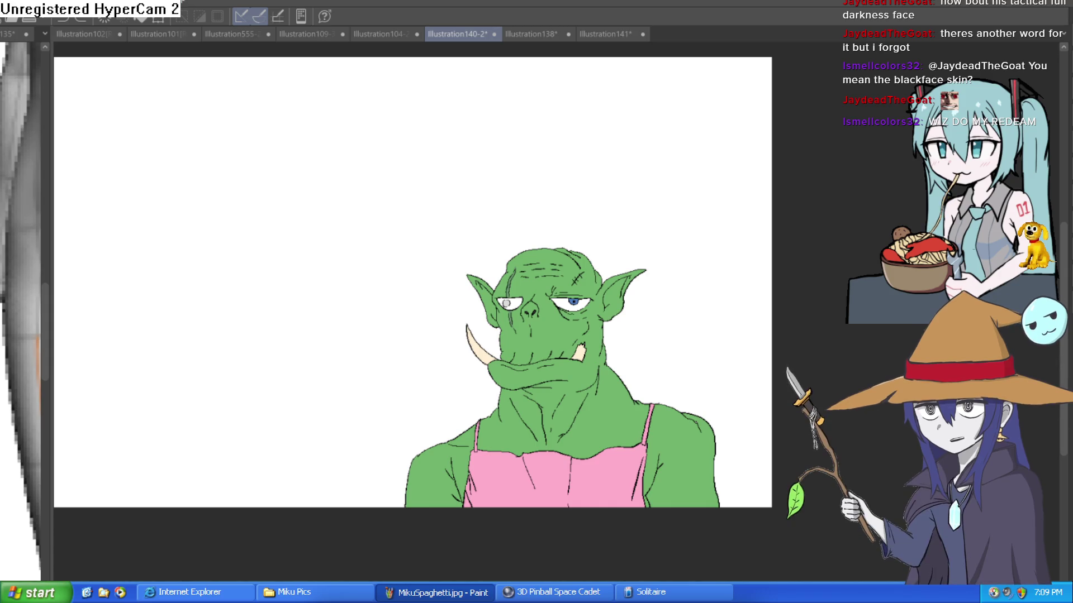
pyautogui.click(606, 488)
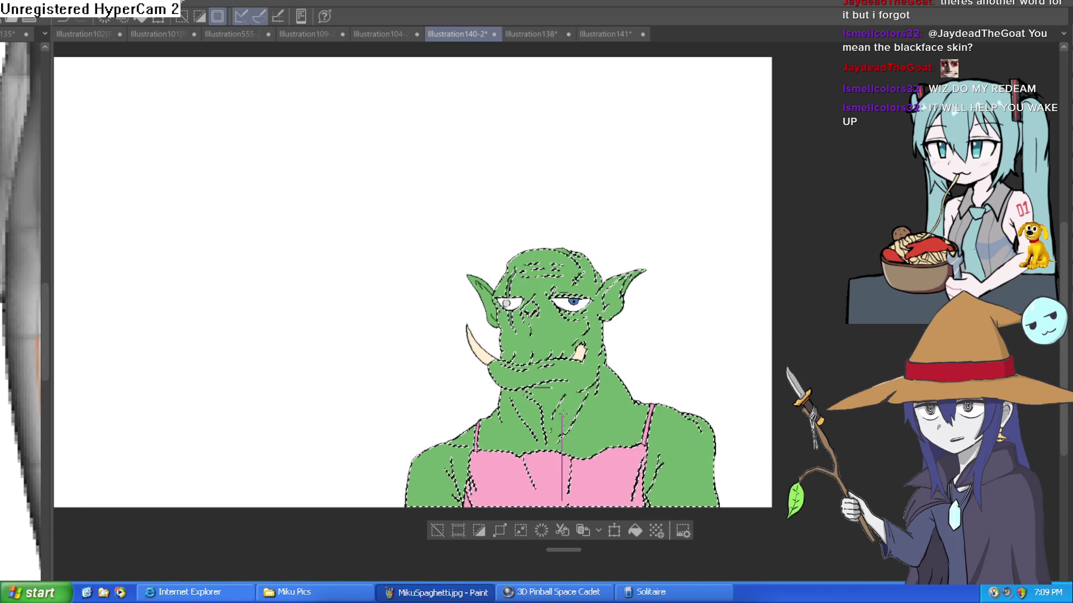
pyautogui.moveTo(574, 503); pyautogui.dragTo(576, 251)
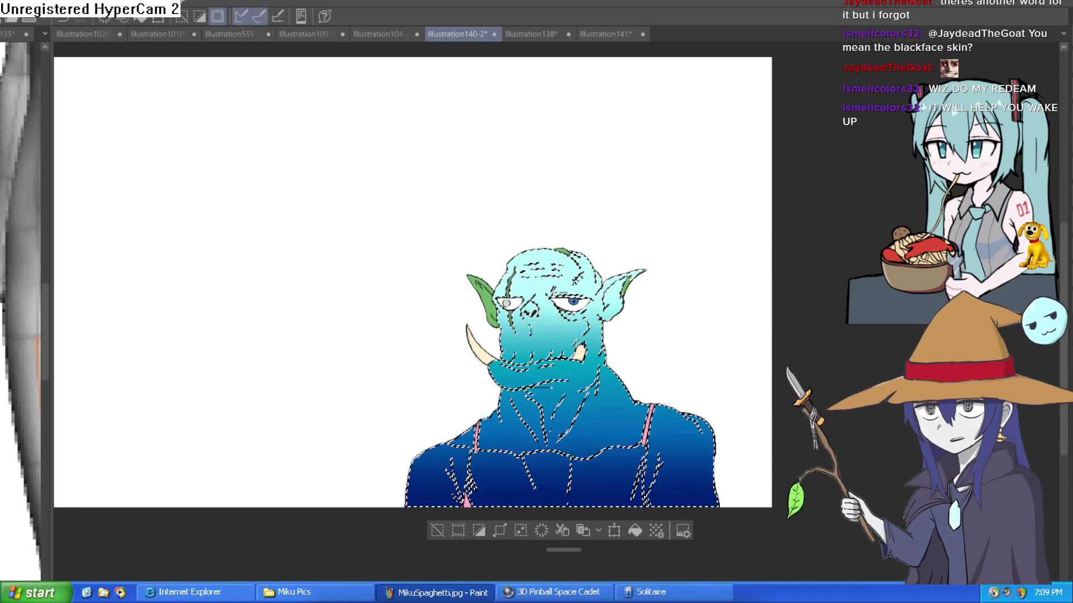
# Undo the cyan-to-blue gradient and clear the selection around the orc.
pyautogui.hotkey('ctrl', 'z')
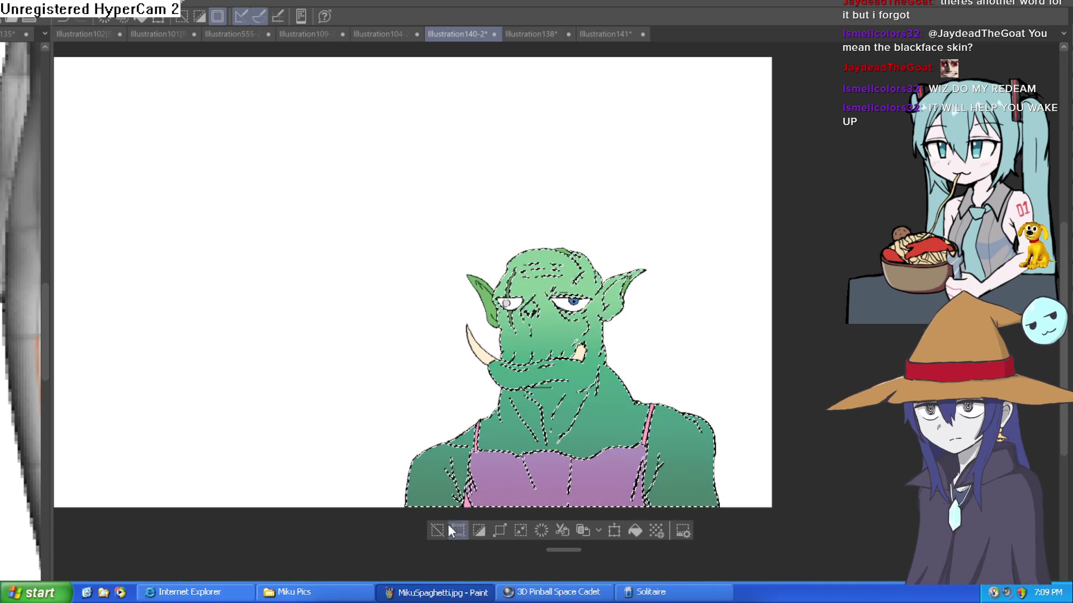
pyautogui.click(437, 530)
pyautogui.moveTo(572, 407); pyautogui.dragTo(681, 368)
pyautogui.keyDown('alt'); pyautogui.click(681, 368); pyautogui.keyUp('alt')
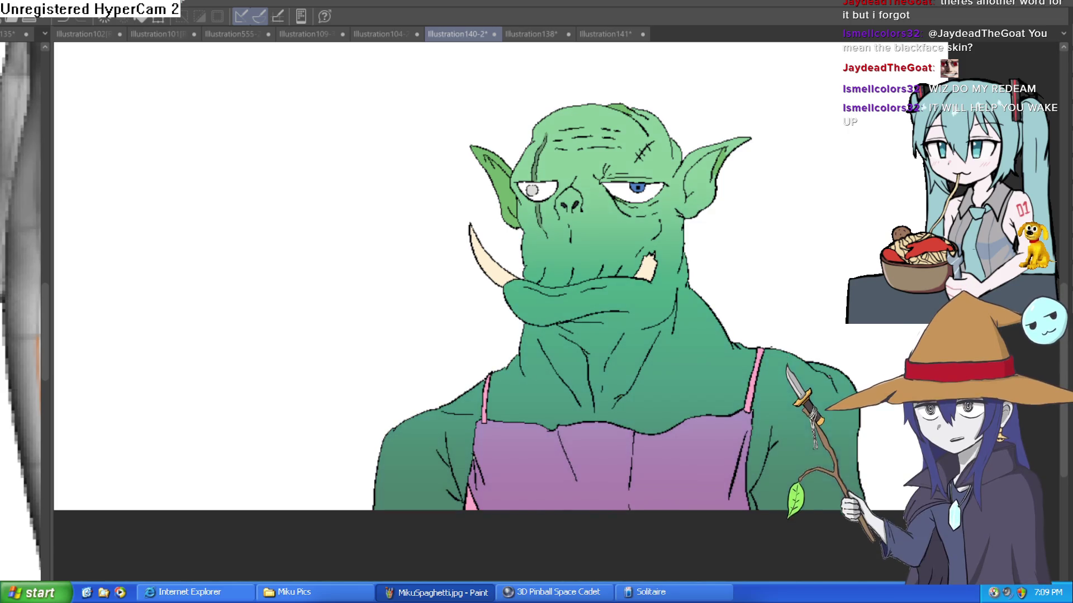
# Zoom in close on the orc's head and face.
pyautogui.click(582, 316)
pyautogui.keyDown('alt'); pyautogui.click(682, 292); pyautogui.keyUp('alt')
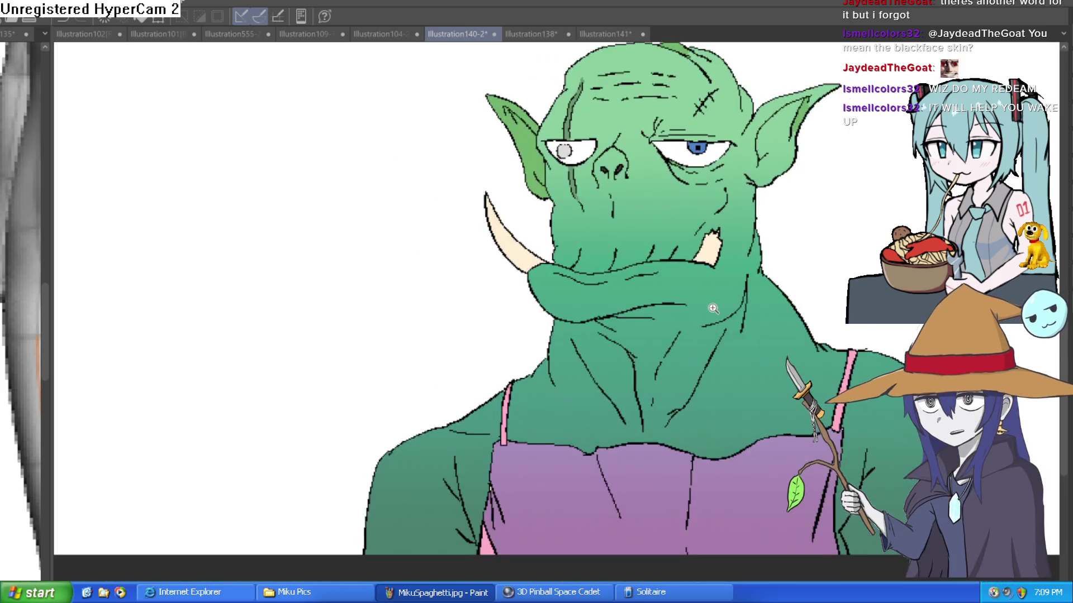
pyautogui.click(711, 306)
pyautogui.moveTo(711, 307); pyautogui.dragTo(652, 358)
pyautogui.keyDown('alt'); pyautogui.click(652, 358); pyautogui.keyUp('alt')
pyautogui.click(634, 404)
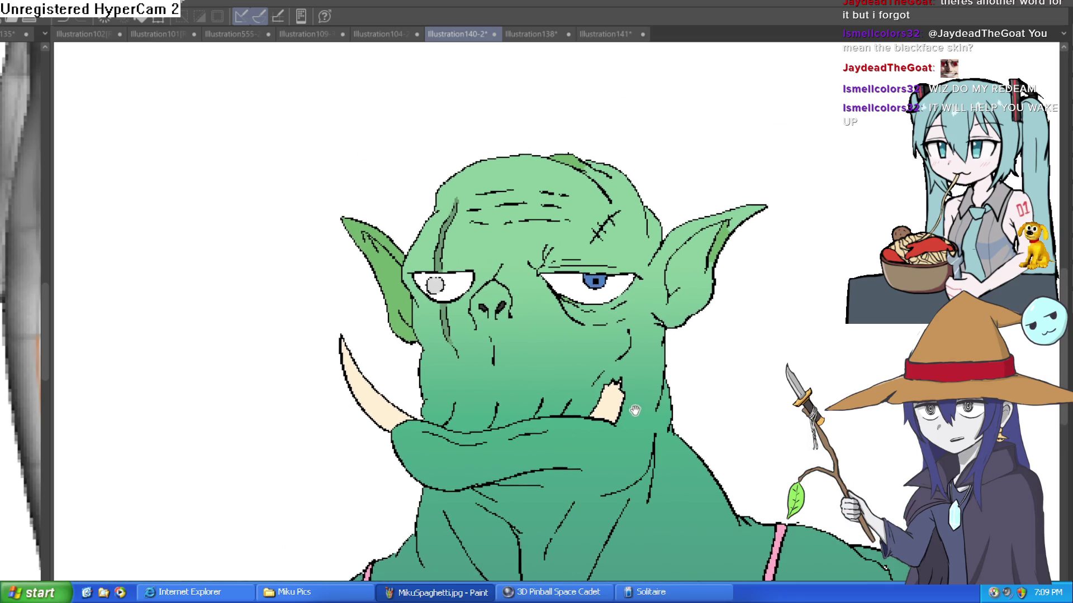
pyautogui.moveTo(629, 405); pyautogui.dragTo(625, 370)
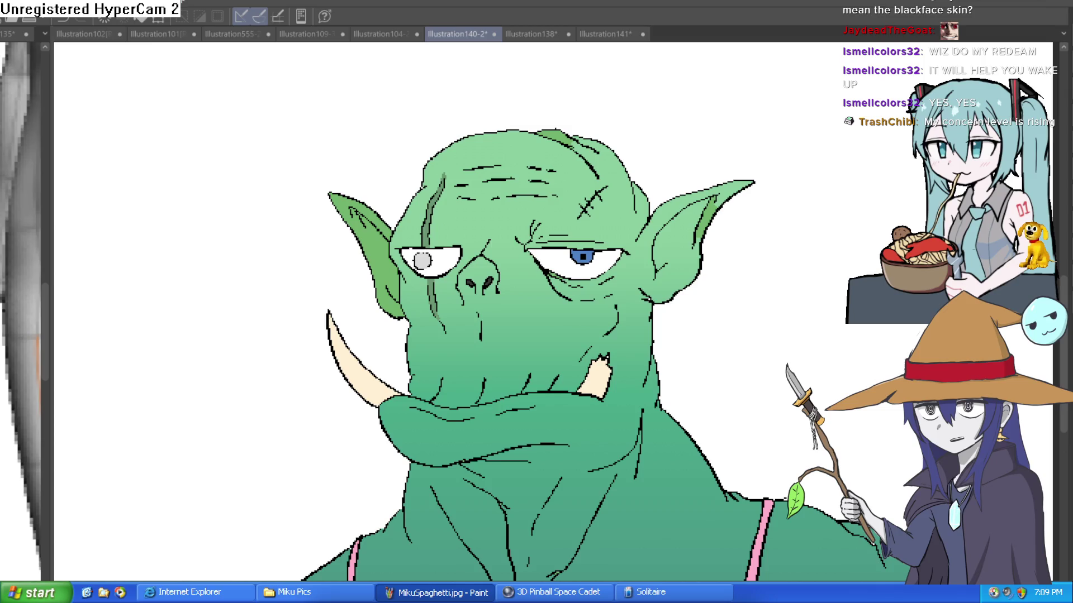
pyautogui.hotkey('ctrl', 'z')
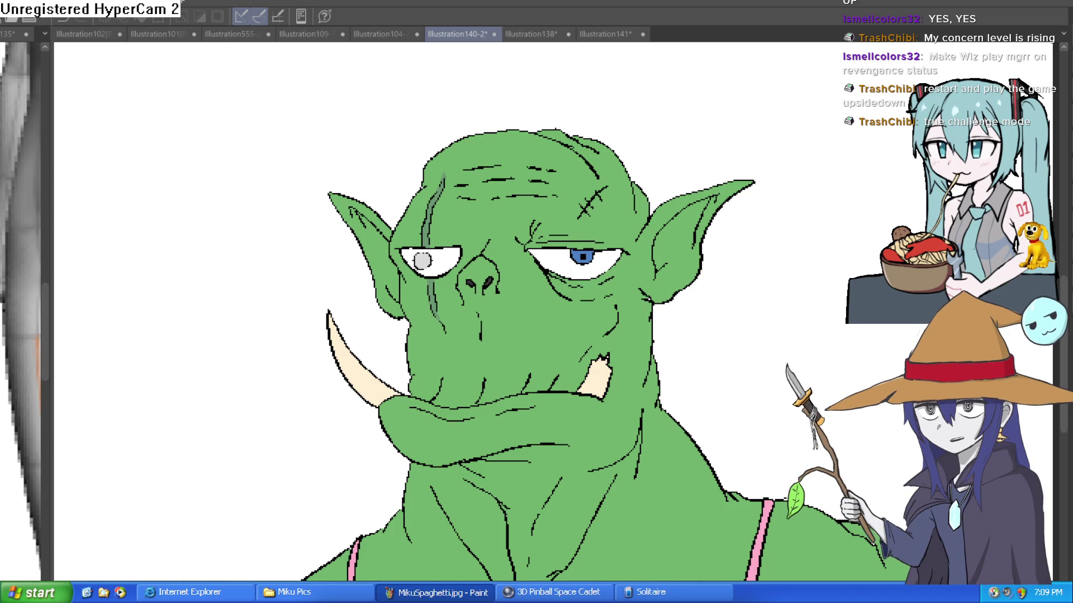
# Zoom and pan to bring the whole flat-green orc into view, then zoom back in.
pyautogui.scroll(-4, 661, 151)
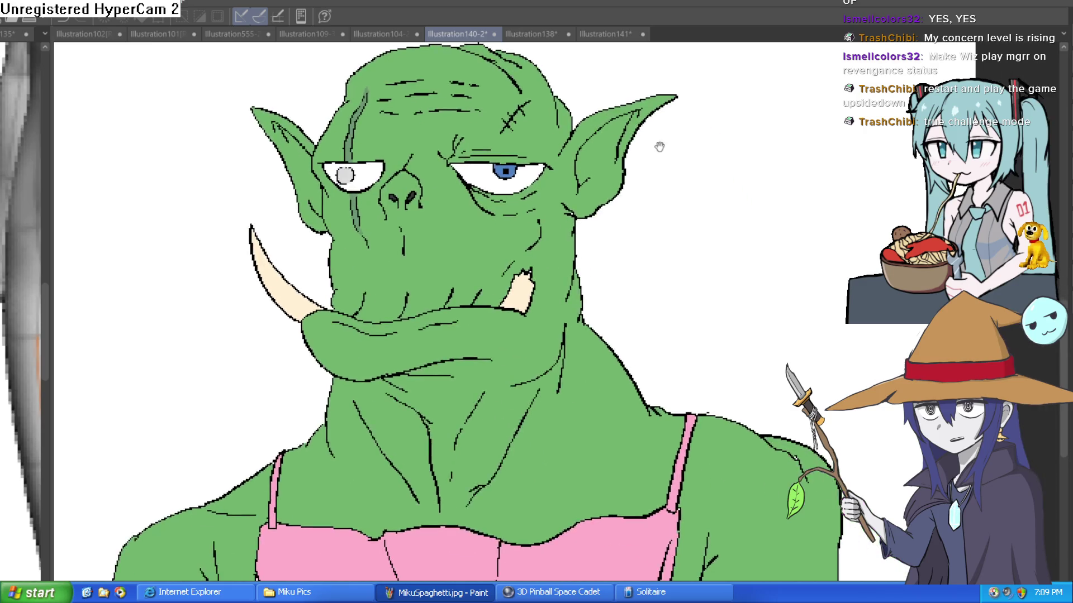
pyautogui.scroll(3, 586, 240)
pyautogui.scroll(-2, 663, 270)
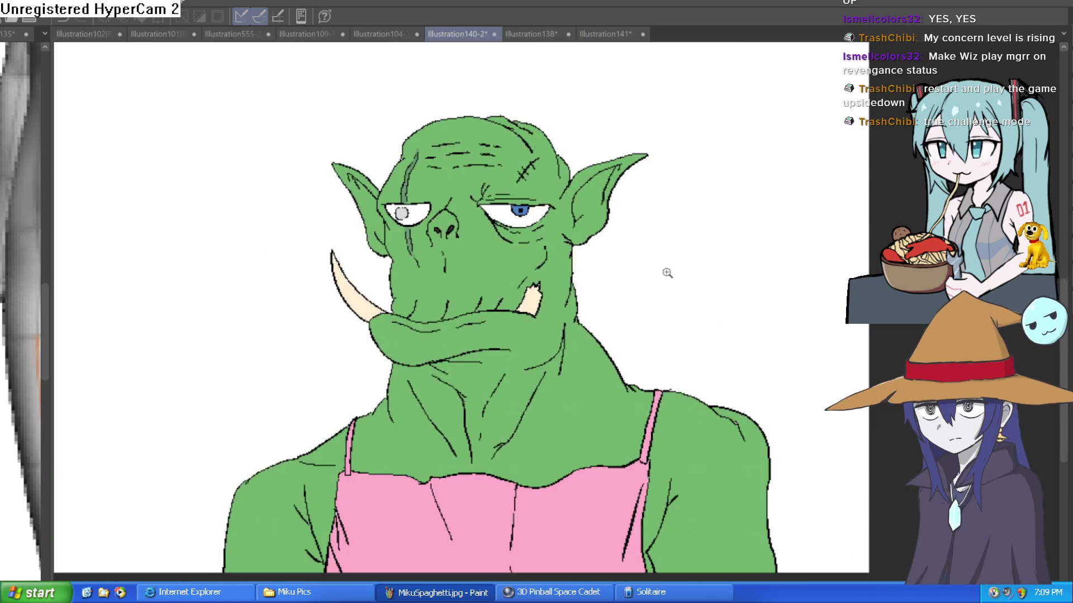
pyautogui.scroll(1, 661, 278)
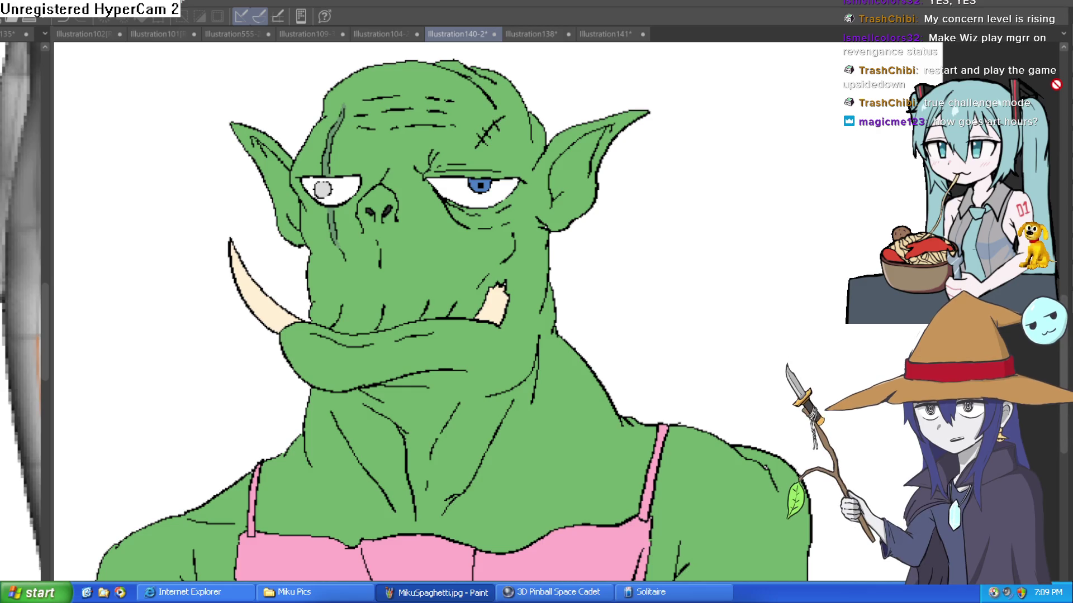
pyautogui.scroll(-5, 652, 282)
pyautogui.moveTo(651, 283)
pyautogui.mouseDown()
pyautogui.moveTo(790, 158)
pyautogui.moveTo(733, 221)
pyautogui.moveTo(622, 204)
pyautogui.mouseUp()
pyautogui.scroll(1, 618, 192)
pyautogui.scroll(2, 604, 235)
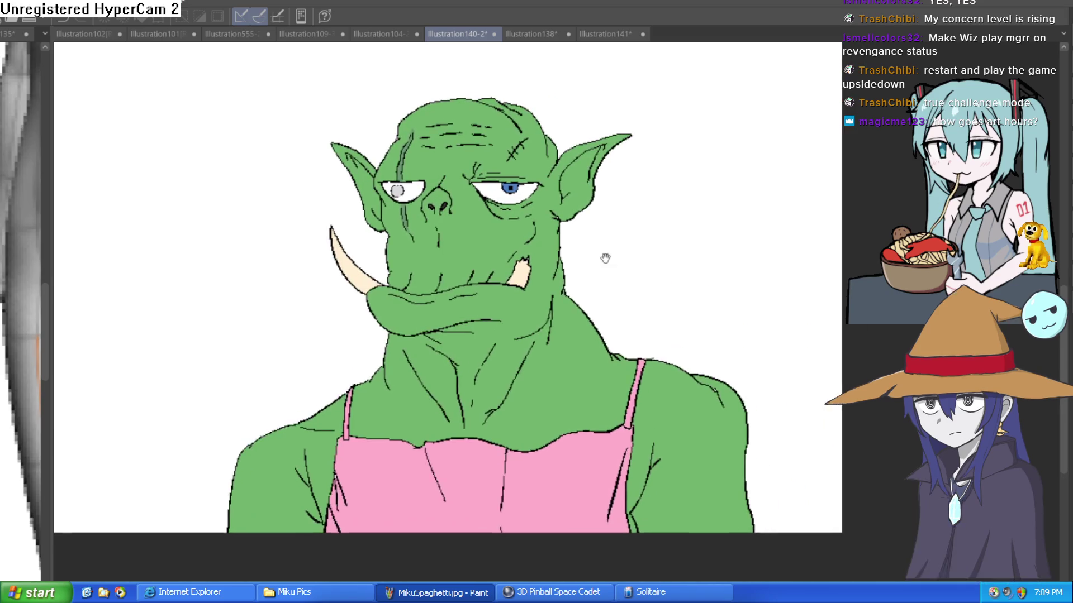
pyautogui.moveTo(608, 255); pyautogui.dragTo(597, 287)
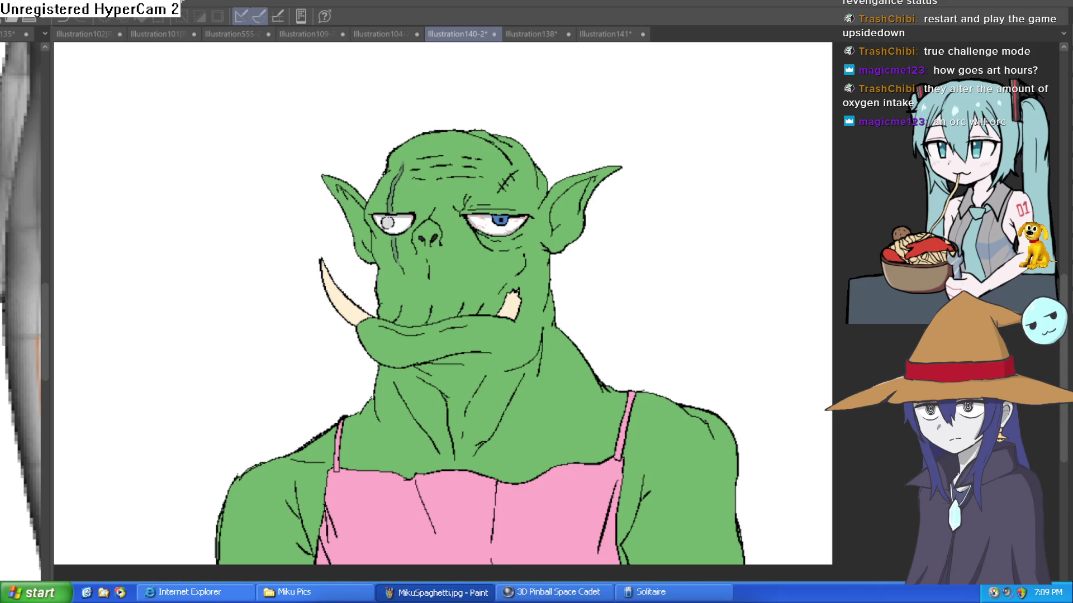
pyautogui.scroll(5, 462, 216)
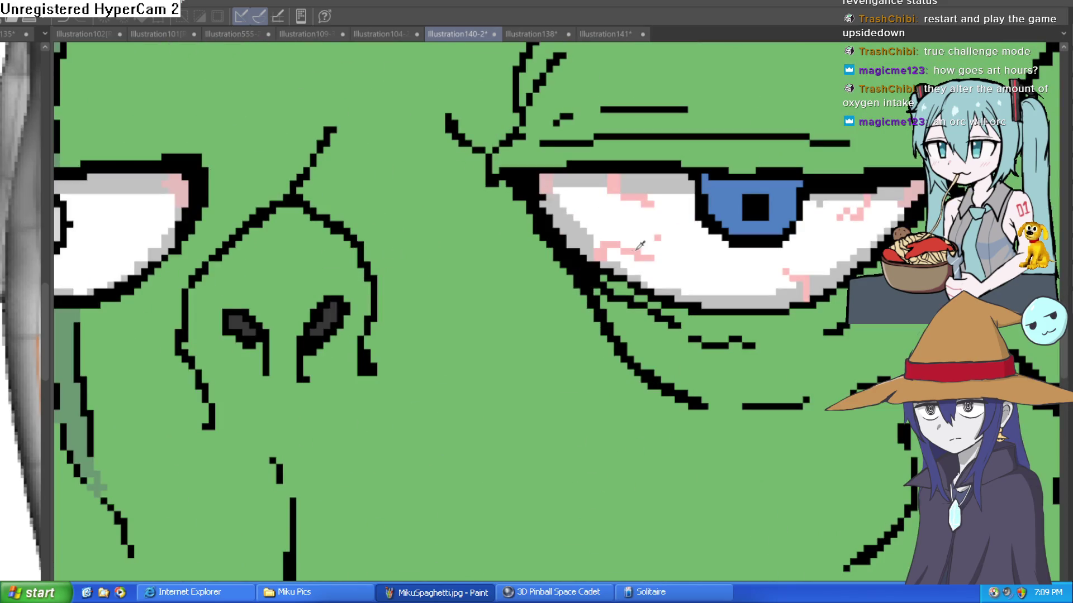
# Undo the old eye marks and paint pink veins across the blue eye's white.
pyautogui.moveTo(592, 231)
pyautogui.mouseDown()
pyautogui.moveTo(770, 179)
pyautogui.moveTo(442, 288)
pyautogui.mouseUp()
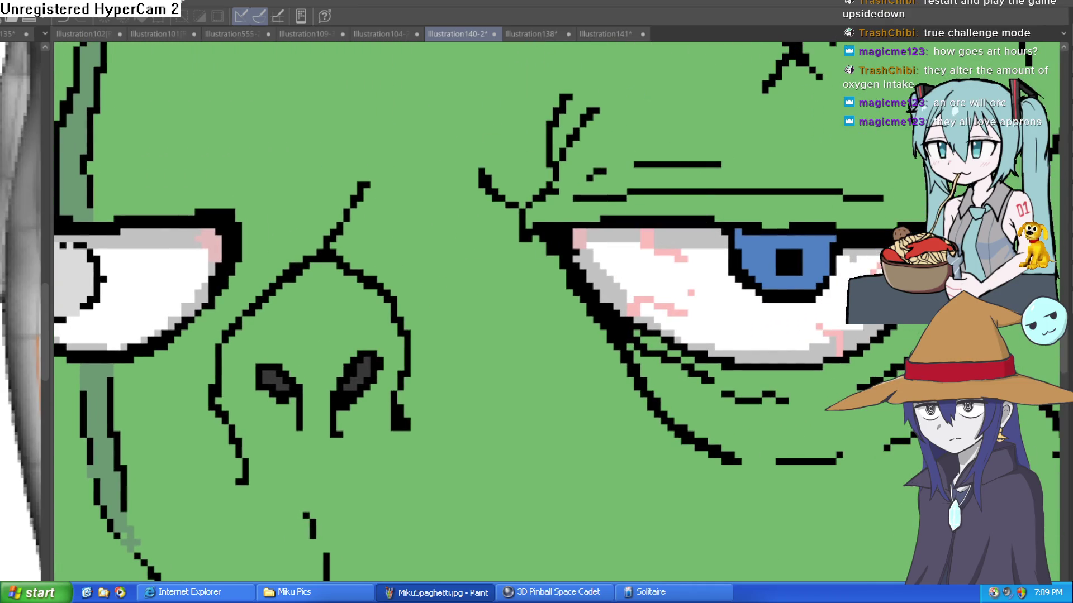
pyautogui.hotkey('ctrl', 'z')
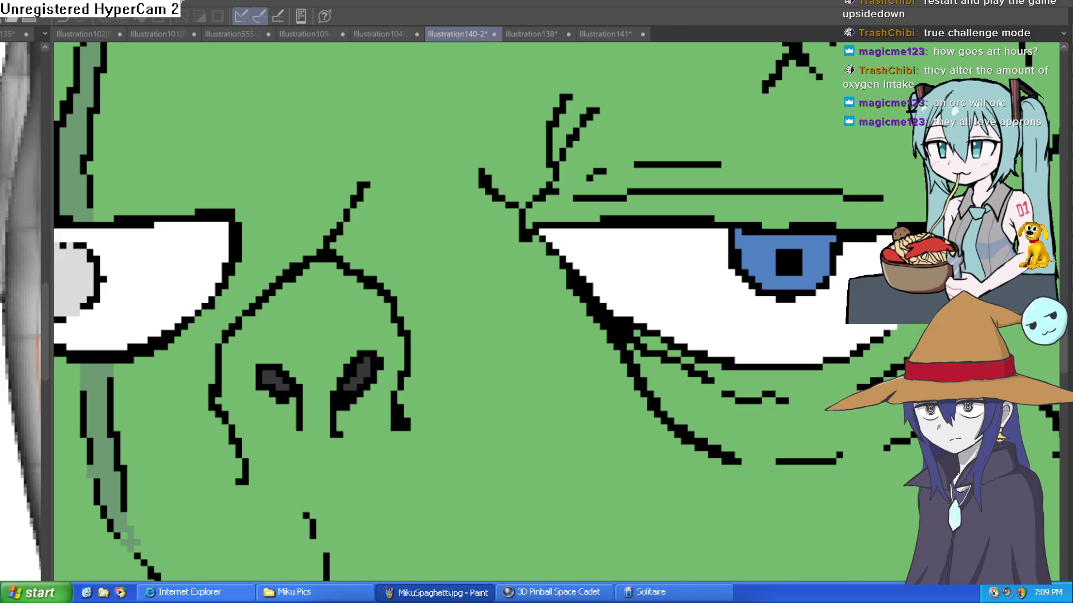
pyautogui.moveTo(644, 325); pyautogui.dragTo(551, 376)
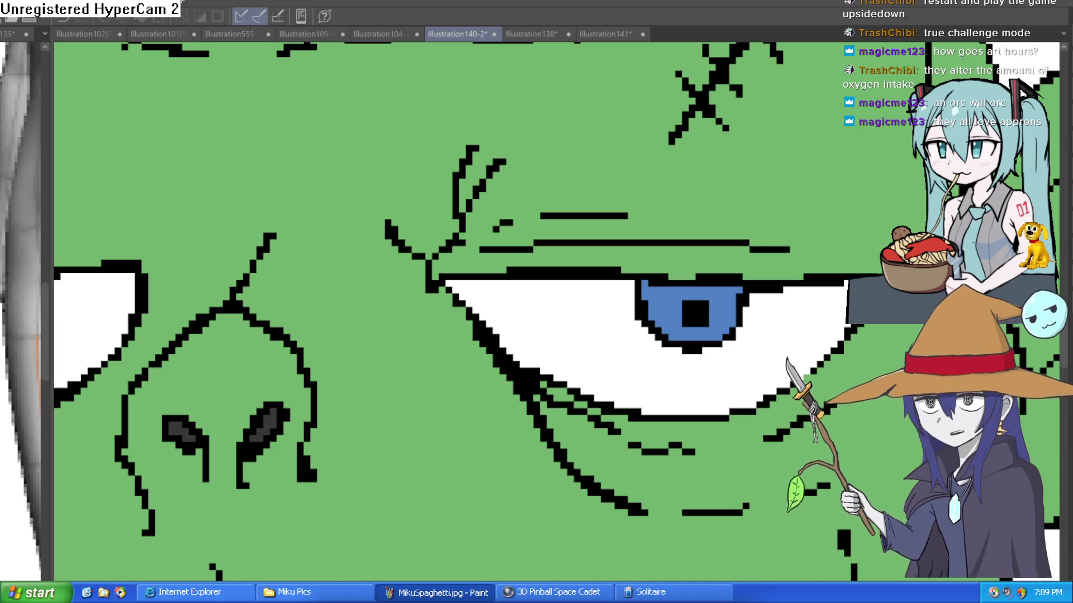
pyautogui.moveTo(550, 363)
pyautogui.mouseDown()
pyautogui.moveTo(579, 366)
pyautogui.moveTo(606, 346)
pyautogui.mouseUp()
pyautogui.moveTo(749, 357)
pyautogui.mouseDown()
pyautogui.moveTo(766, 360)
pyautogui.moveTo(779, 383)
pyautogui.moveTo(802, 369)
pyautogui.mouseUp()
pyautogui.moveTo(836, 288); pyautogui.dragTo(788, 316)
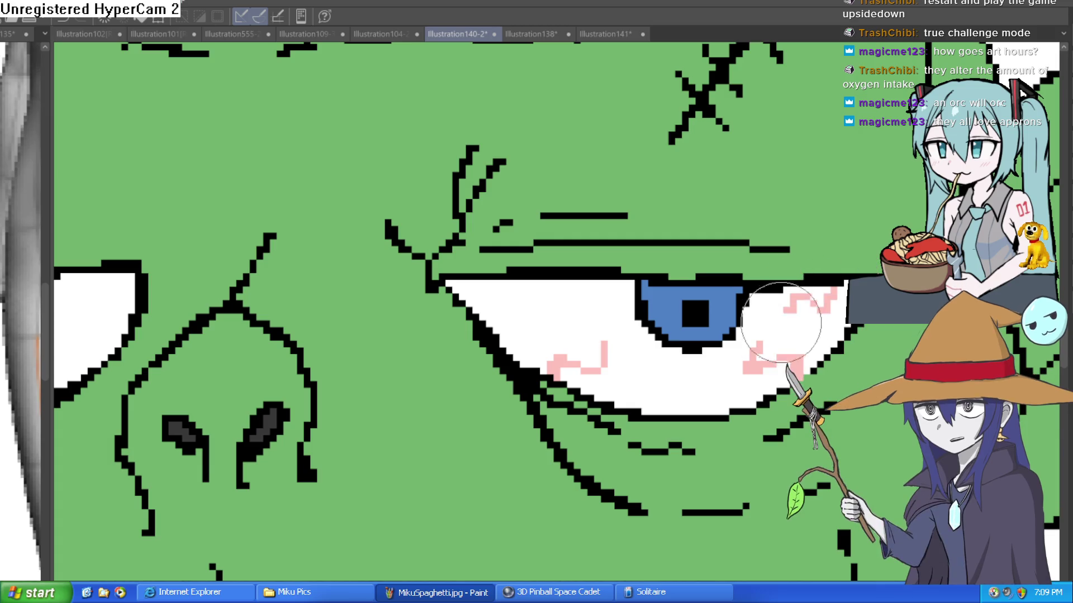
pyautogui.moveTo(483, 315); pyautogui.dragTo(573, 304)
pyautogui.scroll(-3, 583, 301)
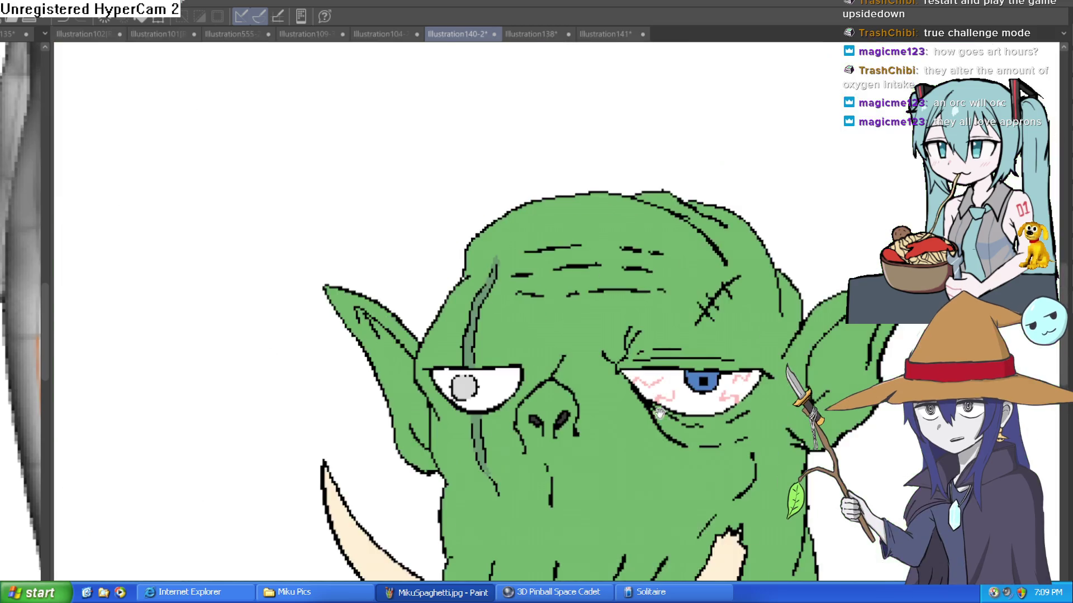
pyautogui.scroll(3, 811, 348)
# Shade the eye white's top and lower edges grey up to the iris, touching up the lower left.
pyautogui.moveTo(810, 348); pyautogui.dragTo(737, 287)
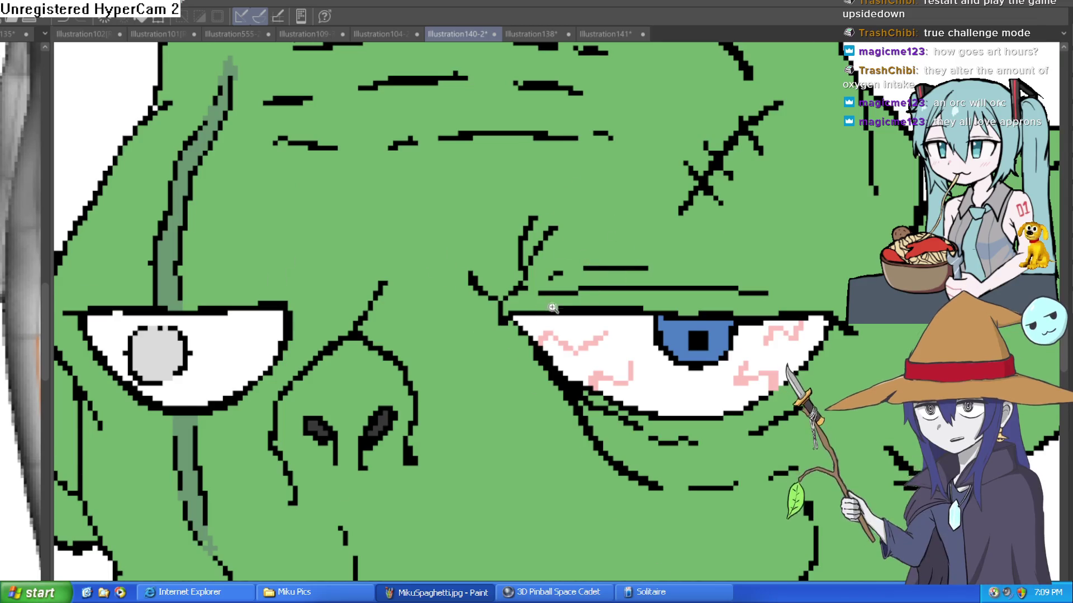
pyautogui.scroll(2, 508, 321)
pyautogui.moveTo(497, 325); pyautogui.dragTo(783, 326)
pyautogui.moveTo(973, 348)
pyautogui.mouseDown()
pyautogui.moveTo(634, 362)
pyautogui.moveTo(764, 346)
pyautogui.moveTo(763, 360)
pyautogui.moveTo(773, 334)
pyautogui.moveTo(787, 363)
pyautogui.moveTo(721, 425)
pyautogui.mouseUp()
pyautogui.moveTo(676, 461)
pyautogui.mouseDown()
pyautogui.moveTo(743, 376)
pyautogui.moveTo(692, 396)
pyautogui.moveTo(732, 358)
pyautogui.moveTo(696, 403)
pyautogui.moveTo(534, 405)
pyautogui.moveTo(452, 363)
pyautogui.moveTo(422, 370)
pyautogui.moveTo(335, 335)
pyautogui.moveTo(303, 281)
pyautogui.mouseUp()
pyautogui.moveTo(311, 241)
pyautogui.mouseDown()
pyautogui.moveTo(311, 357)
pyautogui.moveTo(335, 335)
pyautogui.moveTo(273, 257)
pyautogui.mouseUp()
pyautogui.scroll(-10, 584, 245)
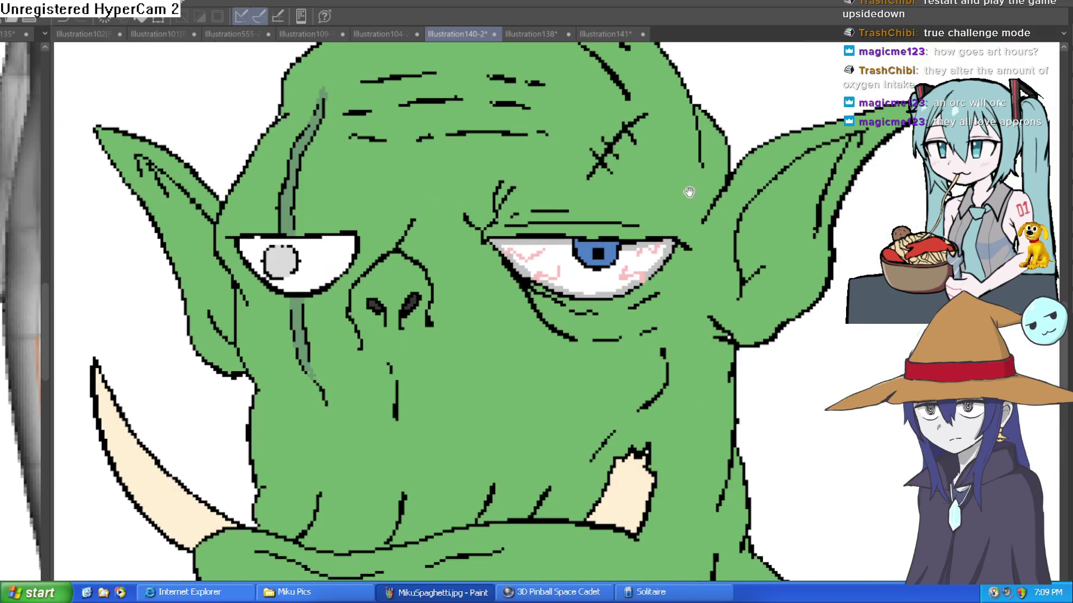
pyautogui.scroll(-3, 721, 229)
pyautogui.scroll(-2, 721, 229)
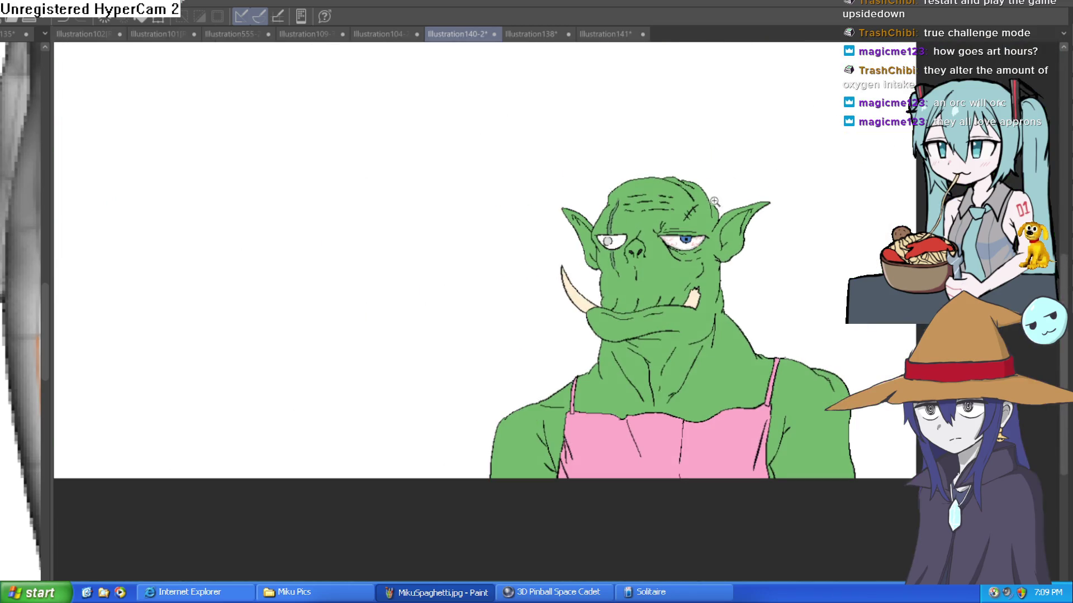
pyautogui.scroll(10, 715, 204)
pyautogui.scroll(-12, 801, 278)
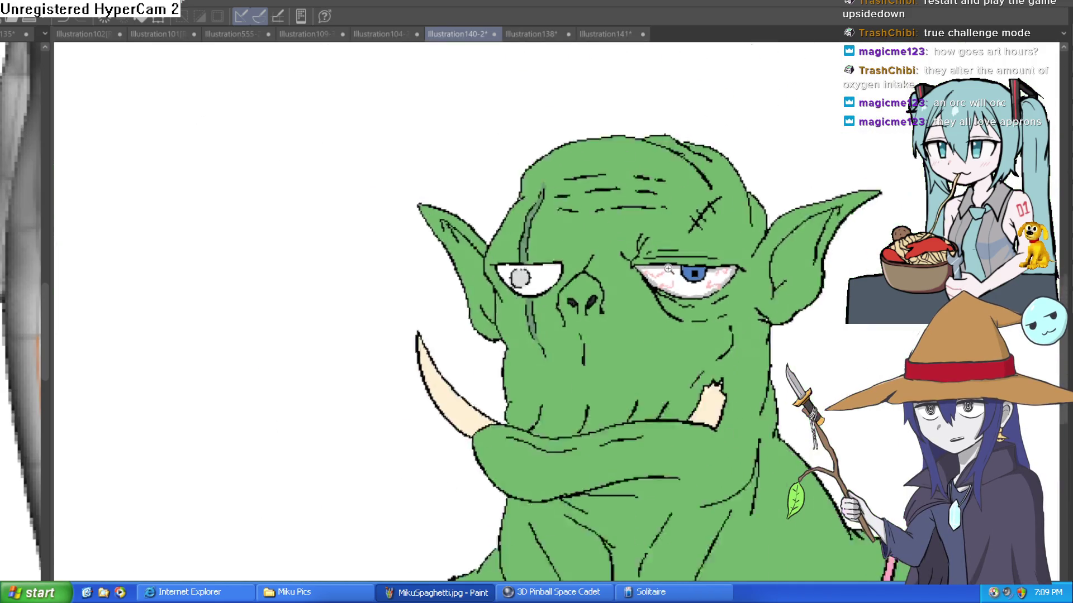
pyautogui.scroll(-3, 668, 268)
pyautogui.scroll(10, 581, 295)
pyautogui.moveTo(581, 295)
pyautogui.mouseDown()
pyautogui.moveTo(502, 335)
pyautogui.moveTo(788, 236)
pyautogui.mouseUp()
pyautogui.scroll(-2, 582, 233)
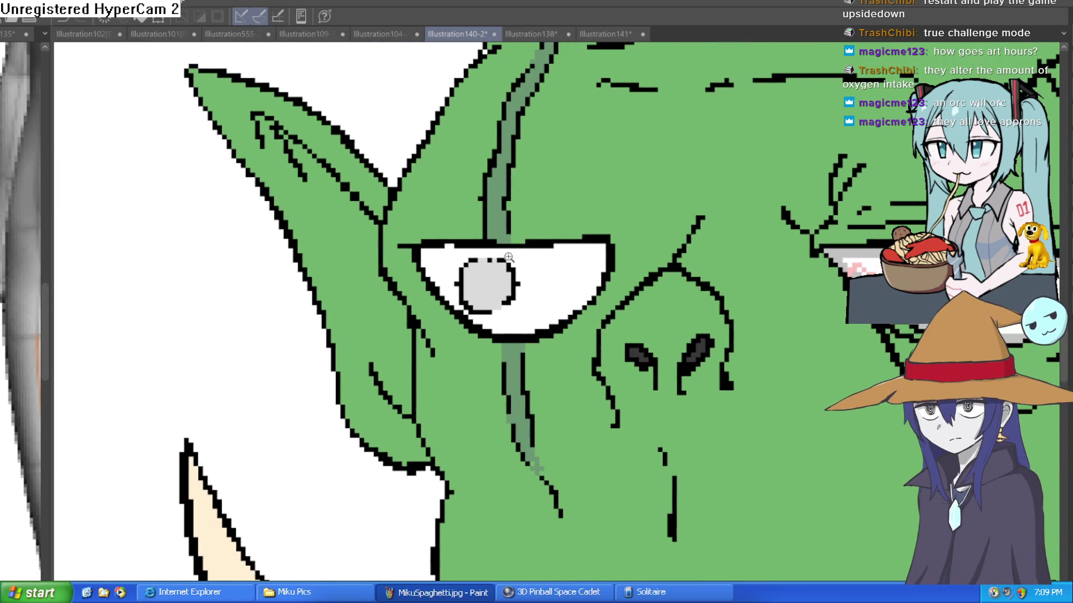
pyautogui.scroll(-3, 596, 260)
pyautogui.scroll(2, 746, 144)
pyautogui.scroll(-2, 746, 145)
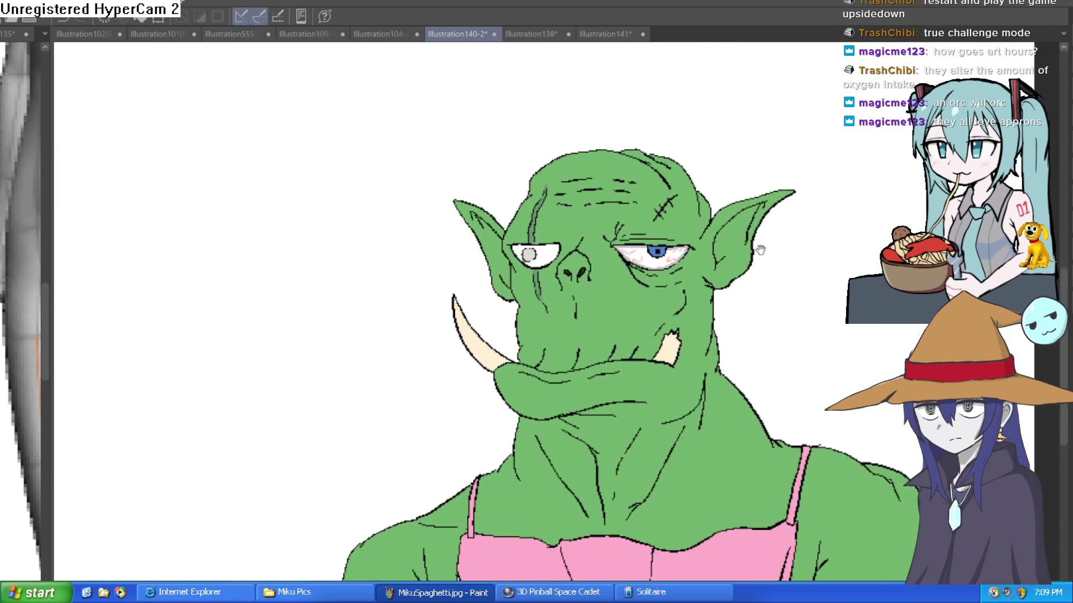
pyautogui.scroll(5, 685, 244)
pyautogui.moveTo(852, 199); pyautogui.dragTo(685, 244)
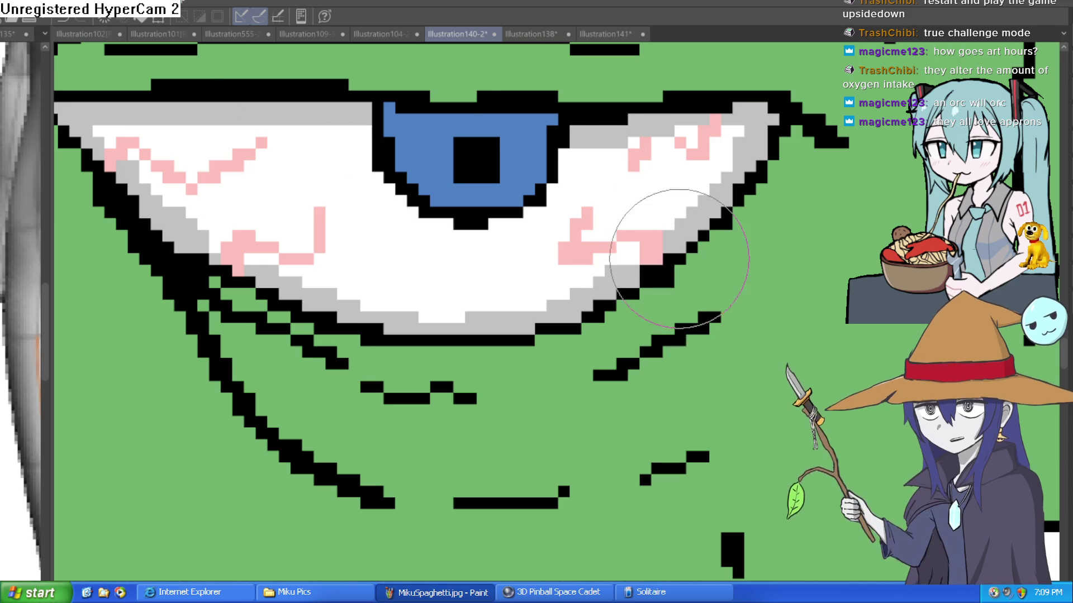
pyautogui.scroll(-2, 766, 249)
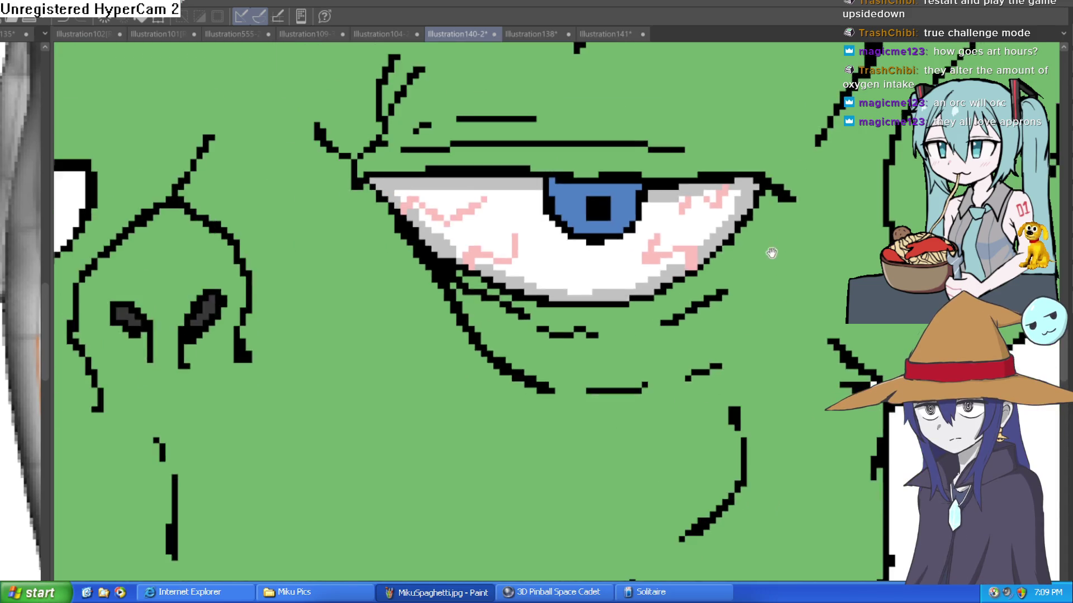
pyautogui.moveTo(766, 249); pyautogui.dragTo(754, 311)
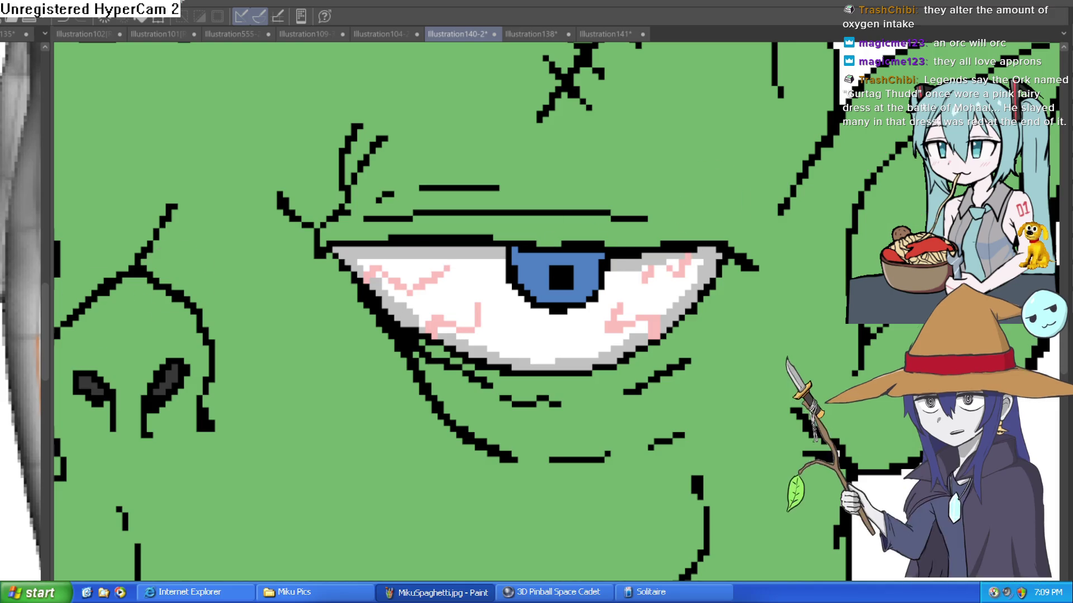
pyautogui.click(531, 269)
# Paint a white highlight on the left side of the blue iris.
pyautogui.click(538, 266)
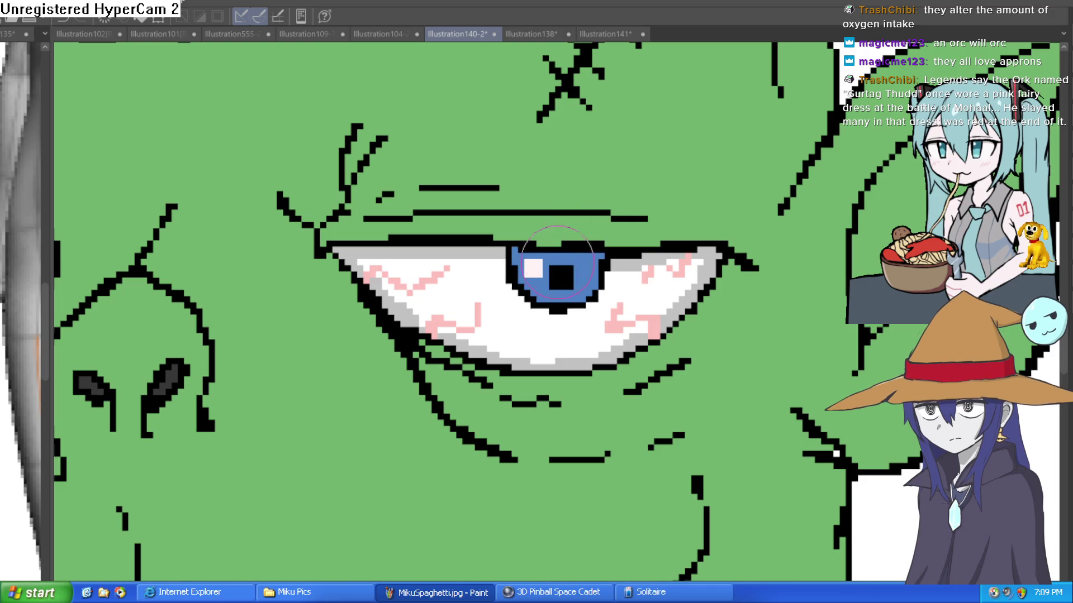
pyautogui.scroll(-10, 701, 220)
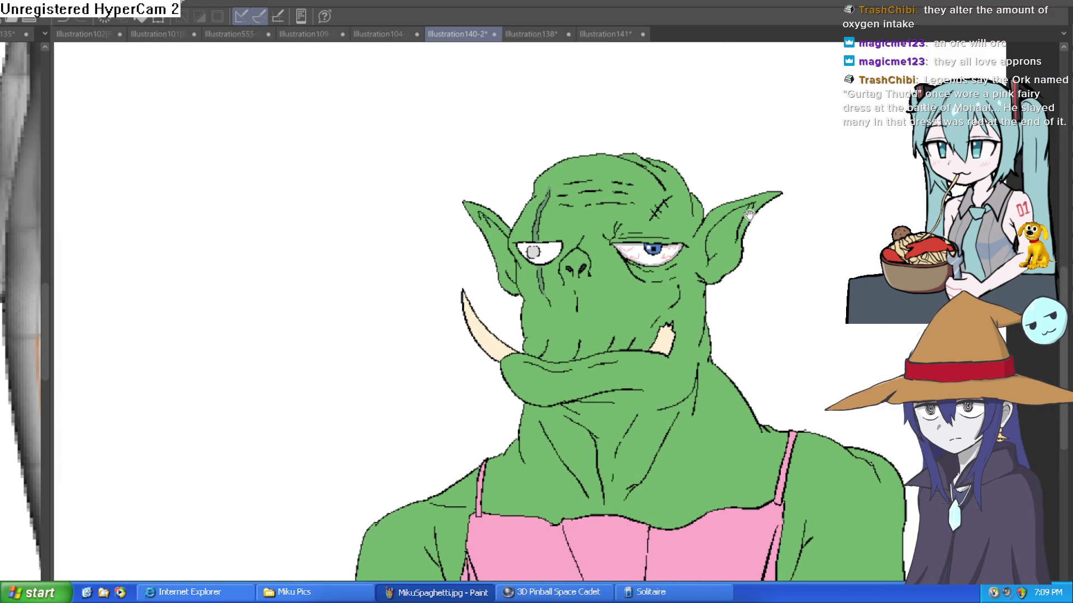
pyautogui.scroll(10, 748, 214)
pyautogui.scroll(-8, 771, 186)
pyautogui.moveTo(725, 195)
pyautogui.mouseDown()
pyautogui.moveTo(741, 238)
pyautogui.moveTo(733, 272)
pyautogui.mouseUp()
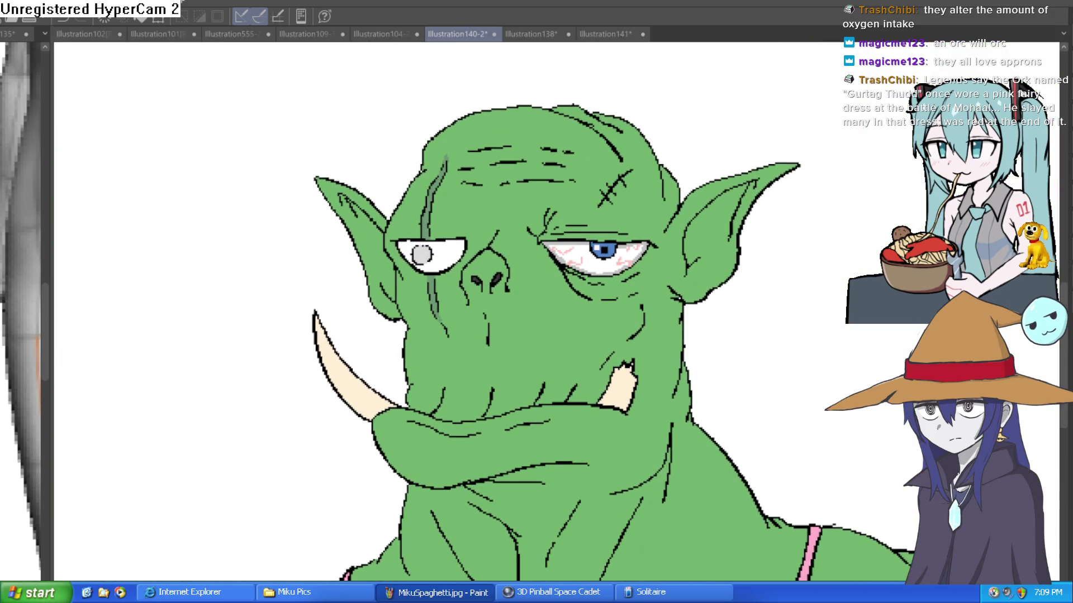
# Undo and redo to compare the line art and colour fills, then zoom into the blue eye.
pyautogui.hotkey('ctrl', 'z')
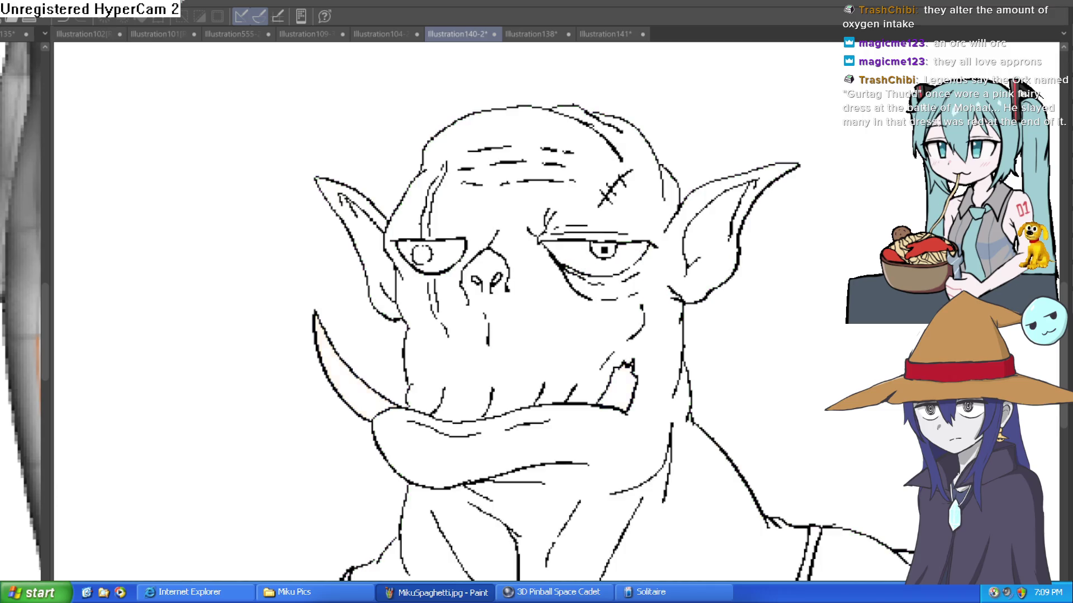
pyautogui.hotkey('ctrl', 'y')
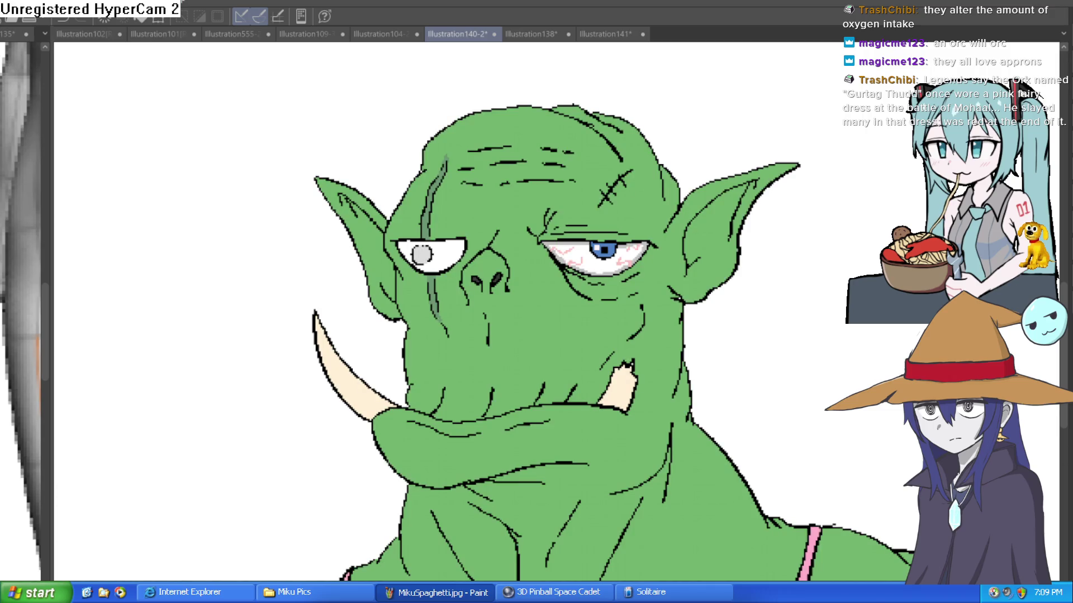
pyautogui.hotkey('ctrl', 'z')
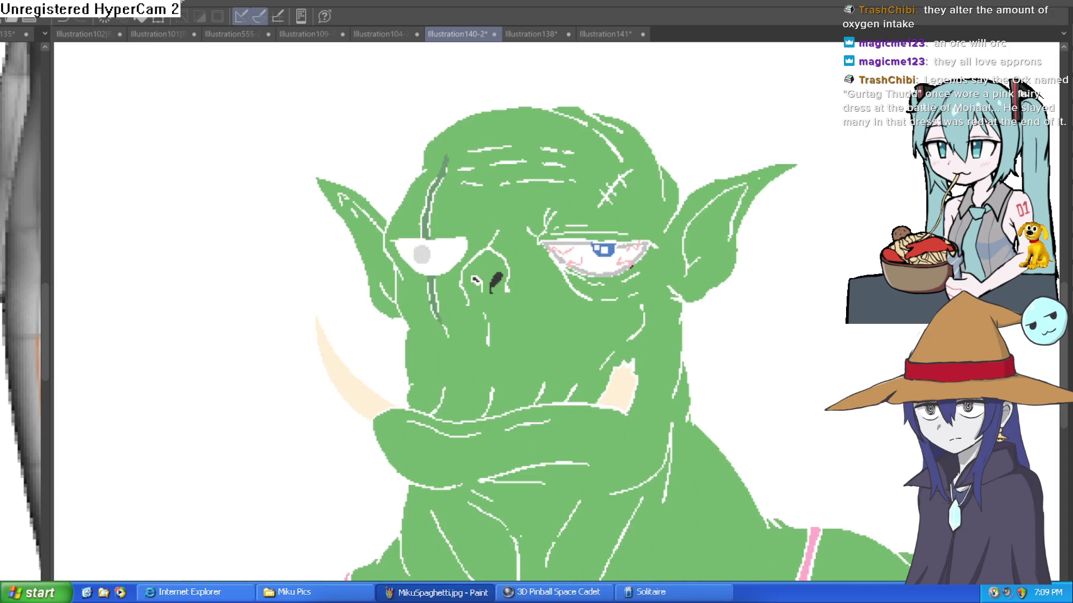
pyautogui.hotkey('ctrl', 'y')
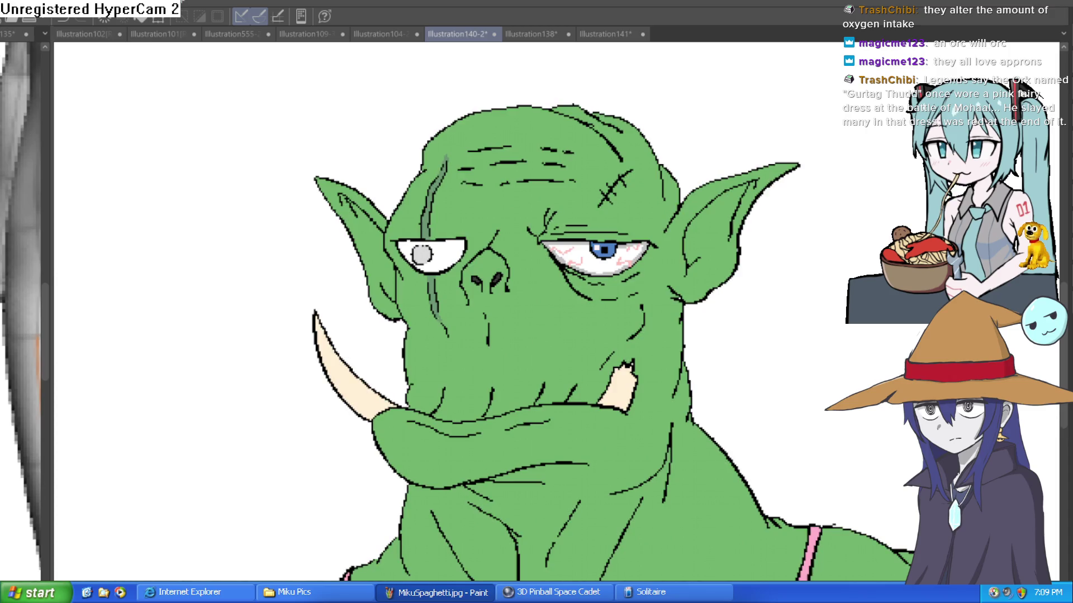
pyautogui.press('-')
pyautogui.press('-')
pyautogui.press('-')
pyautogui.scroll(5, 592, 313)
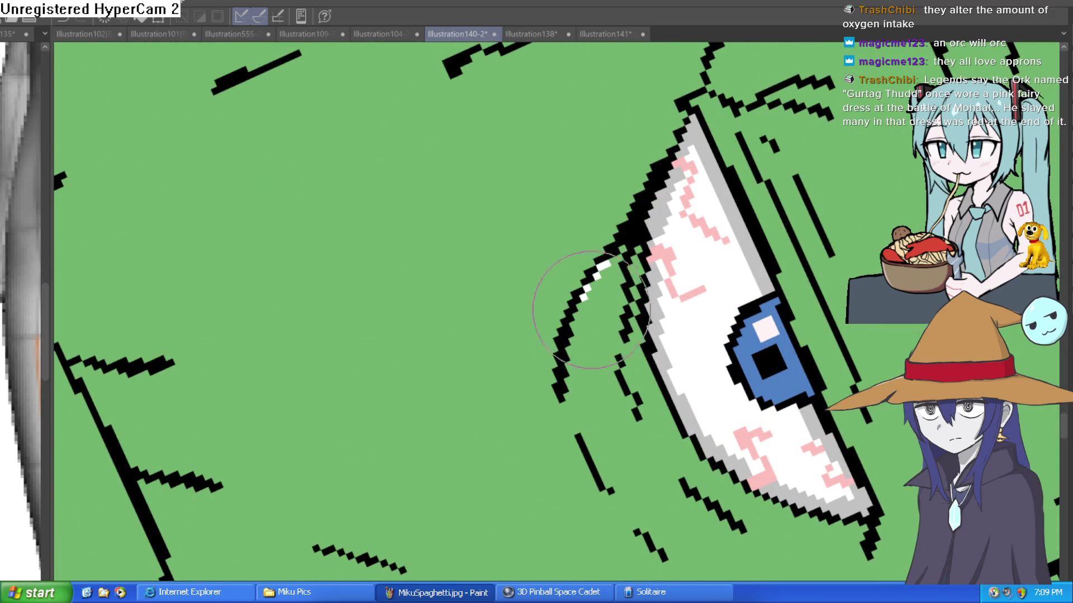
pyautogui.scroll(-5, 562, 360)
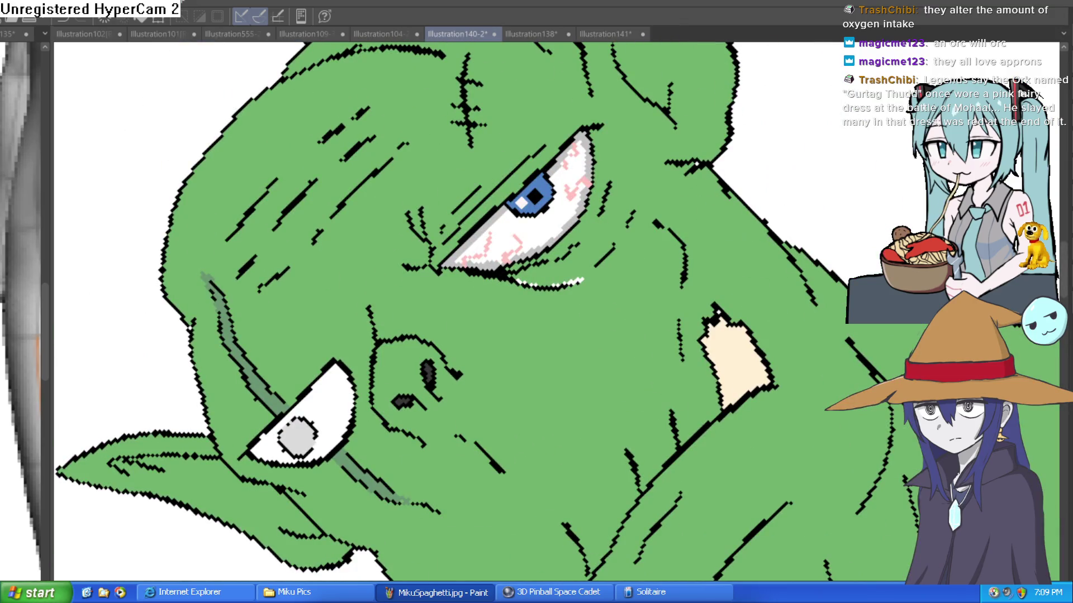
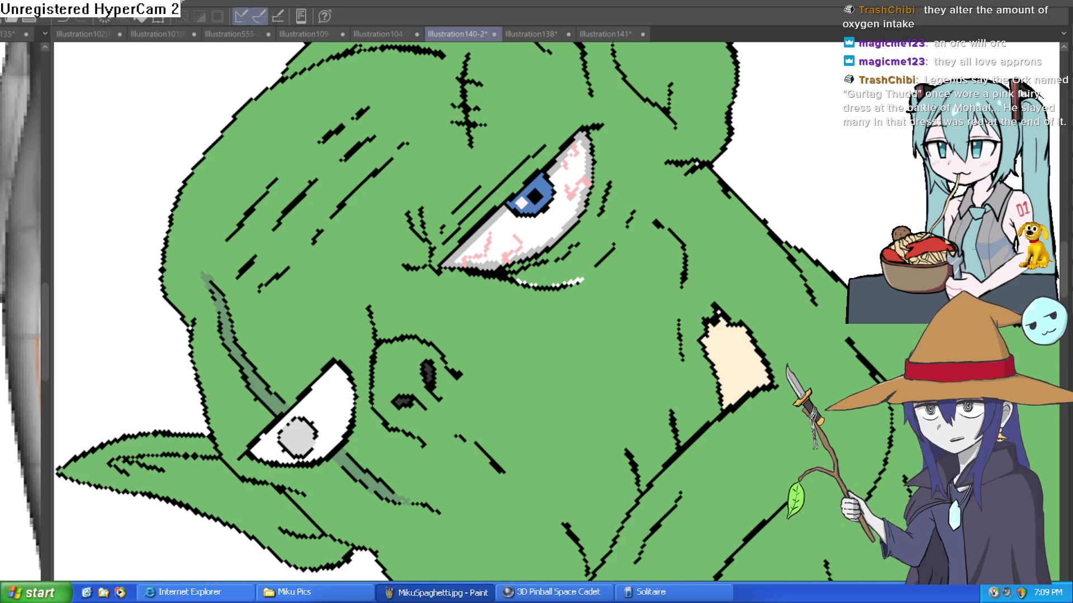
# Tilt the canvas, sample the apron's pink with the Eyedropper, and zoom onto the neckline.
pyautogui.scroll(-10, 718, 342)
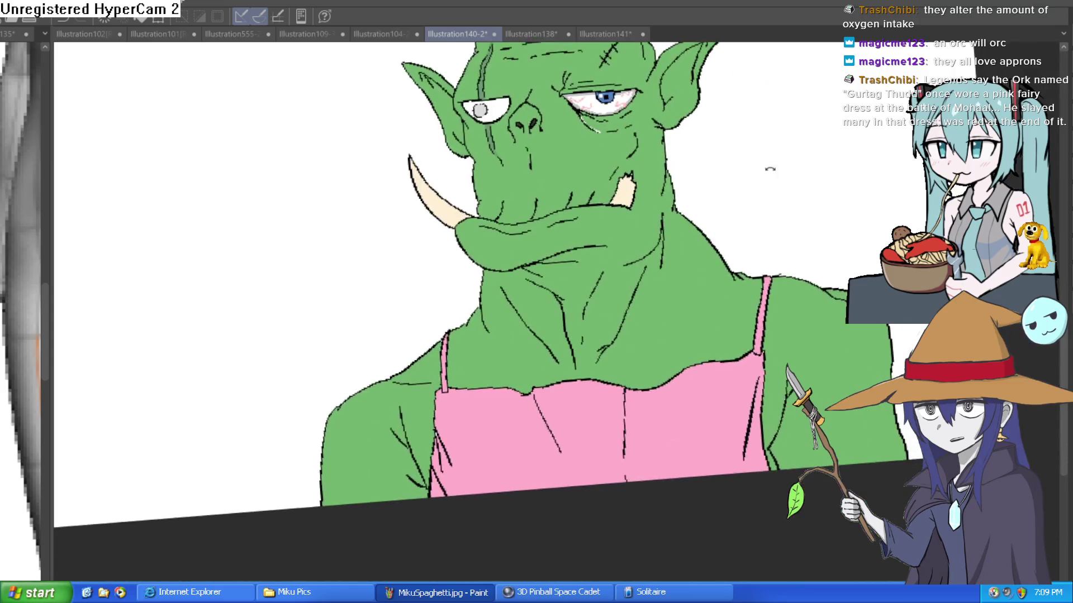
pyautogui.moveTo(791, 193); pyautogui.dragTo(248, 161)
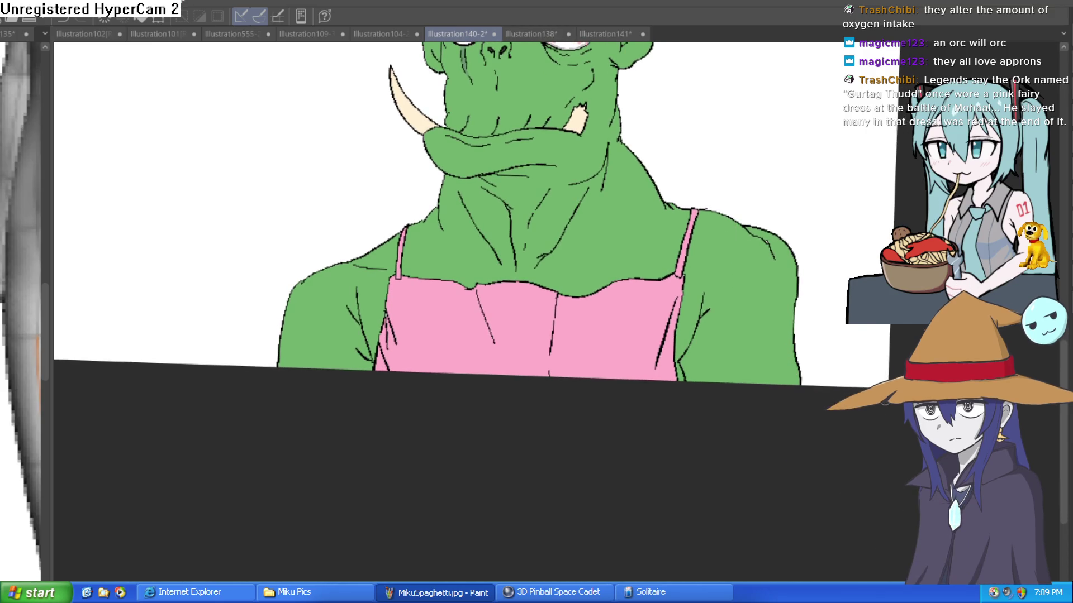
pyautogui.click(545, 329)
pyautogui.click(547, 279)
pyautogui.moveTo(555, 309); pyautogui.dragTo(530, 289)
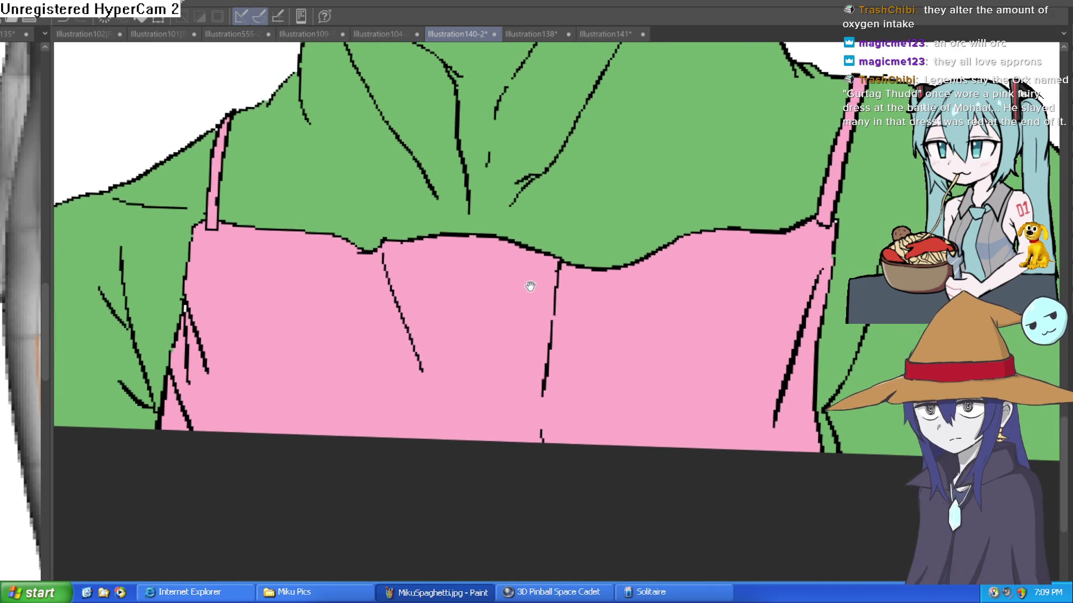
# Paint dark-pink shading along the neckline fold, with a light-pink highlight streak.
pyautogui.scroll(-2, 616, 247)
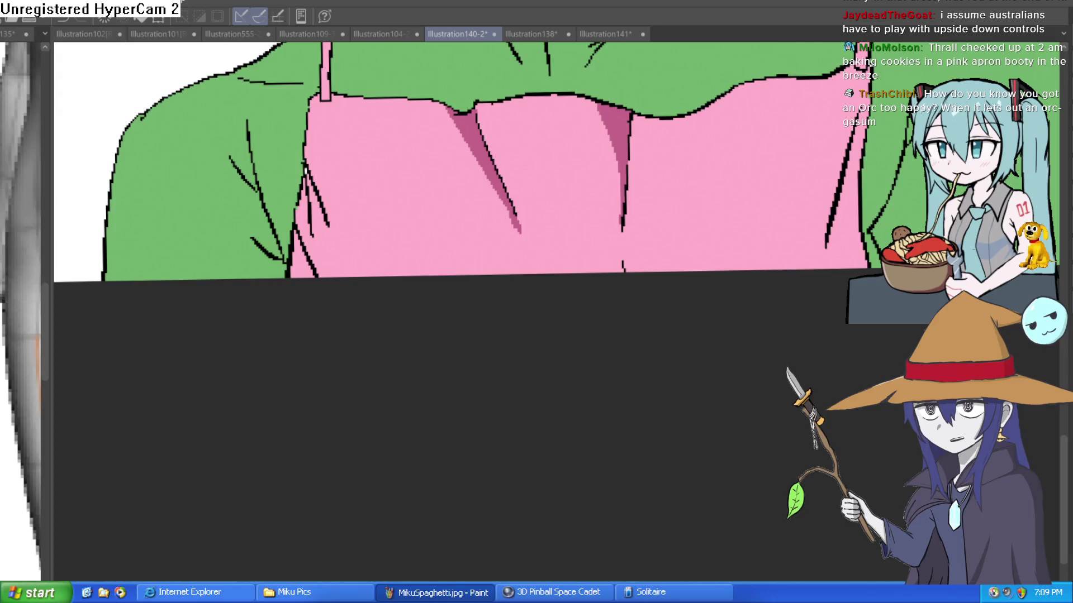
pyautogui.scroll(5, 361, 118)
pyautogui.moveTo(361, 118)
pyautogui.mouseDown()
pyautogui.moveTo(354, 172)
pyautogui.moveTo(323, 240)
pyautogui.moveTo(335, 323)
pyautogui.moveTo(321, 380)
pyautogui.mouseUp()
pyautogui.moveTo(312, 192)
pyautogui.mouseDown()
pyautogui.moveTo(293, 262)
pyautogui.moveTo(314, 244)
pyautogui.moveTo(301, 313)
pyautogui.moveTo(262, 363)
pyautogui.moveTo(282, 533)
pyautogui.mouseUp()
pyautogui.moveTo(267, 354)
pyautogui.mouseDown()
pyautogui.moveTo(283, 491)
pyautogui.moveTo(319, 384)
pyautogui.moveTo(319, 419)
pyautogui.moveTo(322, 375)
pyautogui.moveTo(311, 395)
pyautogui.mouseUp()
pyautogui.moveTo(313, 447)
pyautogui.mouseDown()
pyautogui.moveTo(335, 383)
pyautogui.moveTo(334, 231)
pyautogui.moveTo(347, 148)
pyautogui.moveTo(324, 216)
pyautogui.moveTo(318, 384)
pyautogui.moveTo(347, 143)
pyautogui.moveTo(399, 348)
pyautogui.mouseUp()
# Shade dark pink along the green-pink boundary and around the neckline corner.
pyautogui.scroll(-2, 526, 263)
pyautogui.moveTo(575, 247)
pyautogui.mouseDown()
pyautogui.moveTo(664, 211)
pyautogui.moveTo(775, 212)
pyautogui.moveTo(650, 237)
pyautogui.mouseUp()
pyautogui.moveTo(840, 247)
pyautogui.mouseDown()
pyautogui.moveTo(707, 280)
pyautogui.moveTo(586, 216)
pyautogui.mouseUp()
pyautogui.moveTo(539, 256)
pyautogui.mouseDown()
pyautogui.moveTo(603, 204)
pyautogui.moveTo(706, 148)
pyautogui.moveTo(512, 281)
pyautogui.mouseUp()
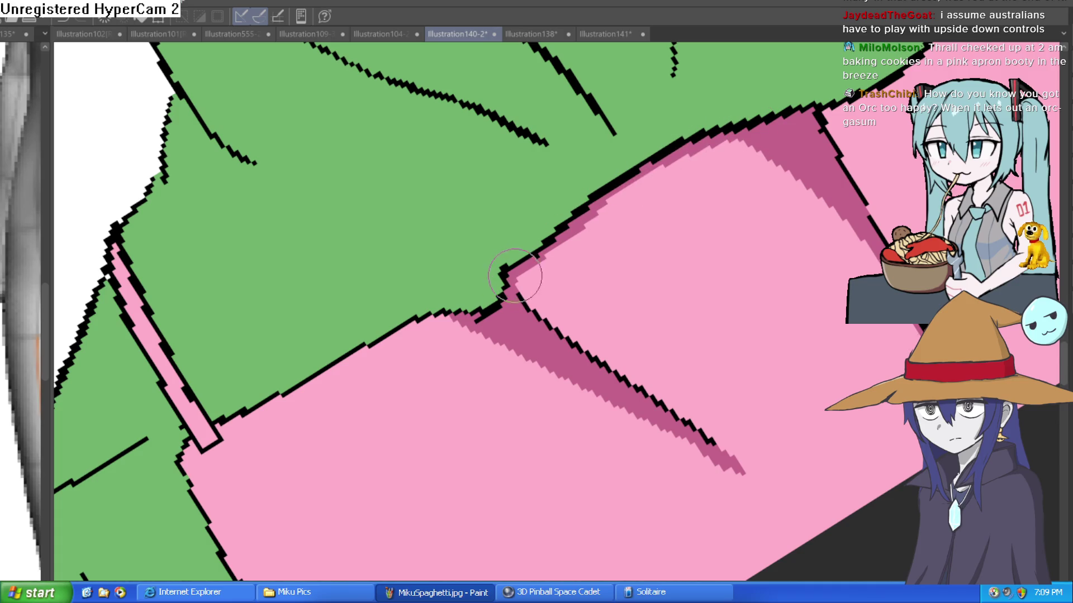
pyautogui.moveTo(799, 190); pyautogui.dragTo(746, 116)
pyautogui.moveTo(502, 278)
pyautogui.mouseDown()
pyautogui.moveTo(562, 257)
pyautogui.moveTo(627, 201)
pyautogui.moveTo(611, 220)
pyautogui.mouseUp()
pyautogui.moveTo(690, 165)
pyautogui.mouseDown()
pyautogui.moveTo(526, 334)
pyautogui.moveTo(575, 252)
pyautogui.moveTo(635, 184)
pyautogui.moveTo(718, 140)
pyautogui.moveTo(753, 95)
pyautogui.moveTo(843, 249)
pyautogui.moveTo(780, 229)
pyautogui.moveTo(788, 259)
pyautogui.moveTo(772, 274)
pyautogui.mouseUp()
# Shade and darken the apron's right edge outline in dark pink.
pyautogui.scroll(-2, 775, 269)
pyautogui.scroll(3, 808, 242)
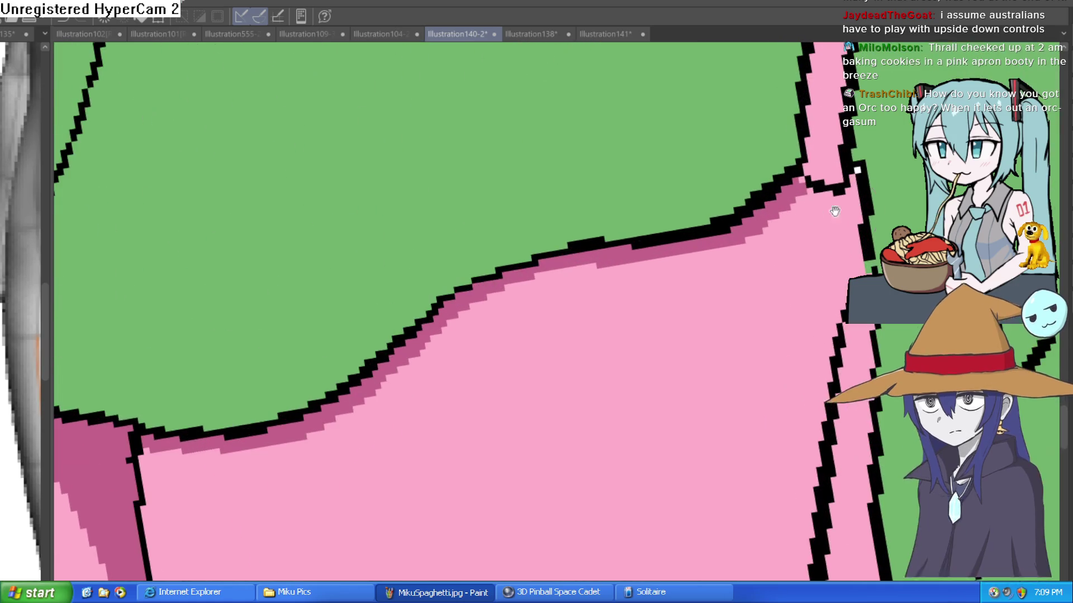
pyautogui.moveTo(852, 184)
pyautogui.mouseDown()
pyautogui.moveTo(855, 294)
pyautogui.moveTo(814, 240)
pyautogui.moveTo(745, 266)
pyautogui.moveTo(743, 200)
pyautogui.mouseUp()
pyautogui.scroll(-3, 853, 293)
pyautogui.moveTo(695, 132); pyautogui.dragTo(602, 426)
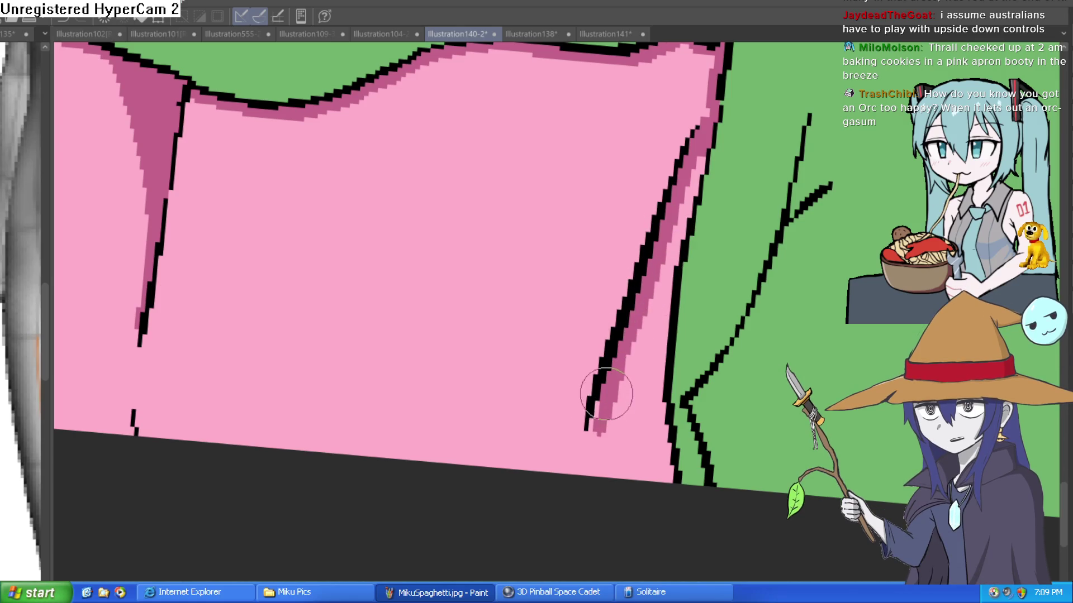
pyautogui.moveTo(714, 247)
pyautogui.mouseDown()
pyautogui.moveTo(739, 215)
pyautogui.moveTo(664, 131)
pyautogui.moveTo(654, 346)
pyautogui.moveTo(671, 443)
pyautogui.moveTo(661, 394)
pyautogui.mouseUp()
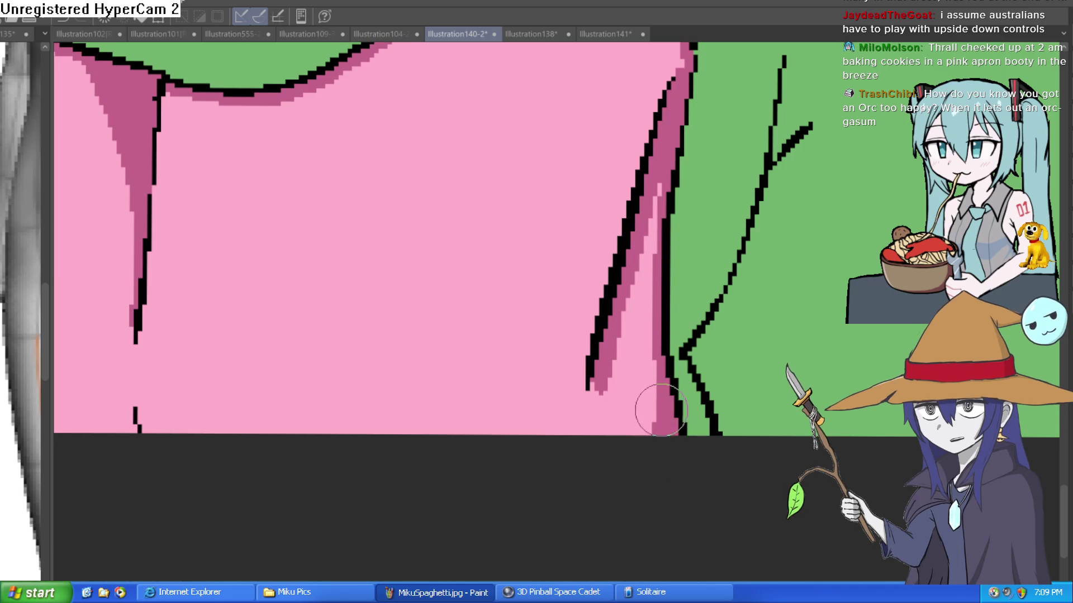
# Shade the apron's left edge below the strap in dark pink.
pyautogui.scroll(-5, 615, 455)
pyautogui.scroll(3, 497, 370)
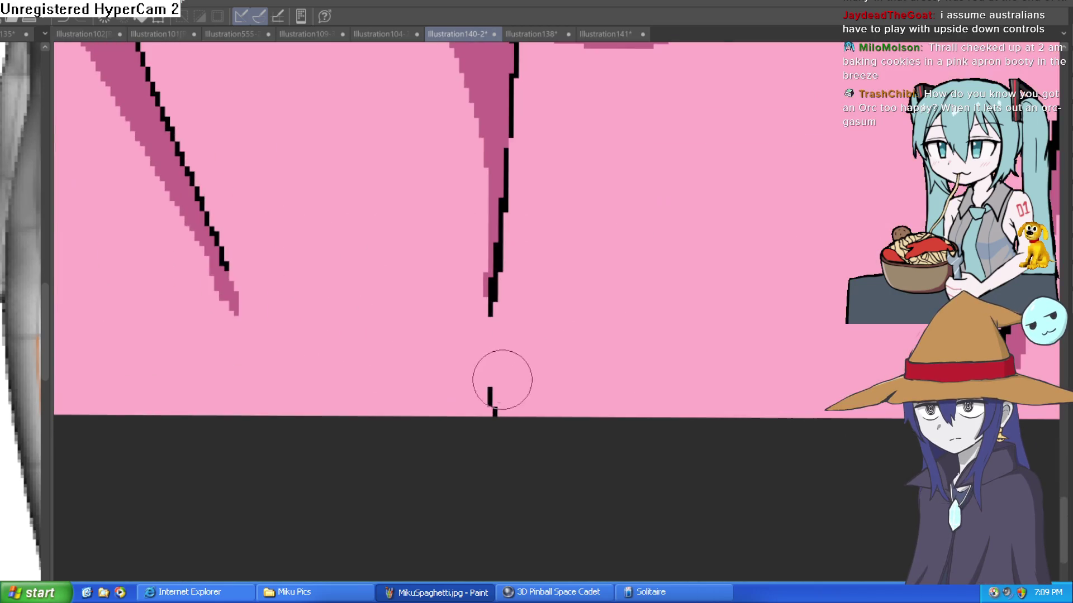
pyautogui.moveTo(486, 400); pyautogui.dragTo(780, 333)
pyautogui.scroll(-4, 780, 333)
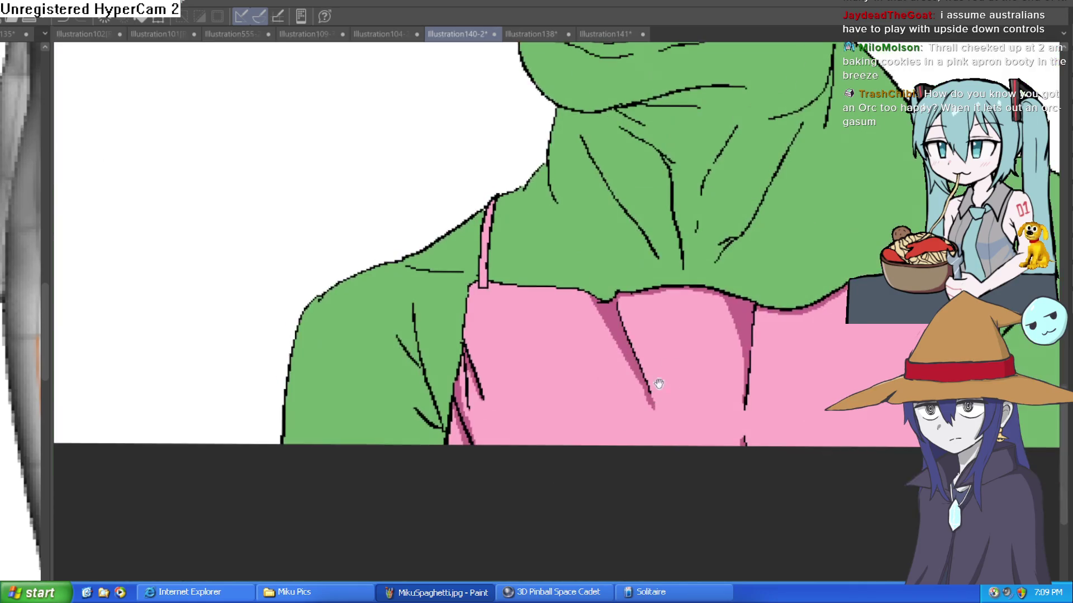
pyautogui.scroll(1, 766, 287)
pyautogui.moveTo(479, 283); pyautogui.dragTo(454, 283)
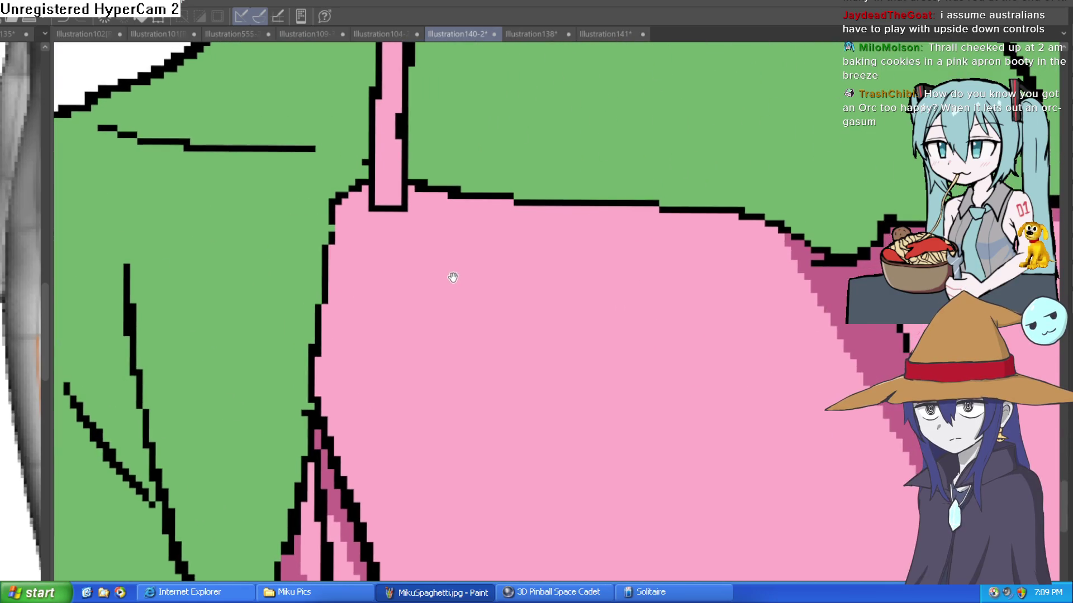
pyautogui.moveTo(366, 191)
pyautogui.mouseDown()
pyautogui.moveTo(371, 304)
pyautogui.moveTo(394, 410)
pyautogui.mouseUp()
pyautogui.moveTo(360, 203)
pyautogui.mouseDown()
pyautogui.moveTo(336, 258)
pyautogui.moveTo(341, 224)
pyautogui.moveTo(336, 263)
pyautogui.moveTo(335, 234)
pyautogui.moveTo(330, 354)
pyautogui.moveTo(318, 379)
pyautogui.moveTo(383, 491)
pyautogui.moveTo(357, 388)
pyautogui.mouseUp()
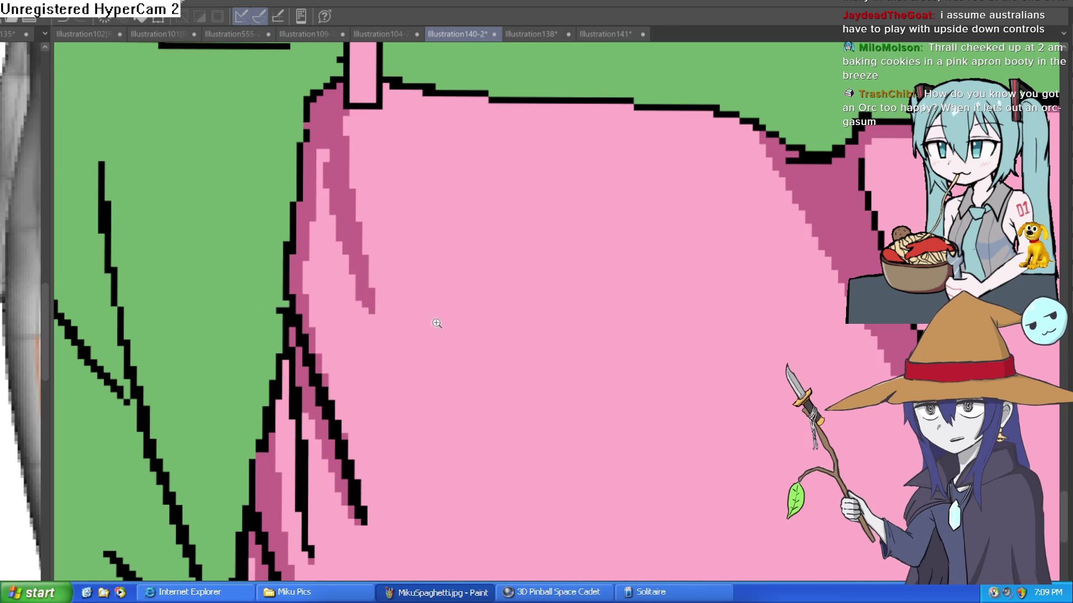
# Straighten the canvas tilt and zoom out to view the whole shaded apron.
pyautogui.scroll(-4, 438, 318)
pyautogui.moveTo(739, 225); pyautogui.dragTo(723, 240)
pyautogui.click(795, 218)
pyautogui.scroll(-5, 795, 218)
pyautogui.moveTo(796, 219)
pyautogui.mouseDown()
pyautogui.moveTo(737, 305)
pyautogui.moveTo(741, 295)
pyautogui.moveTo(748, 333)
pyautogui.moveTo(749, 314)
pyautogui.mouseUp()
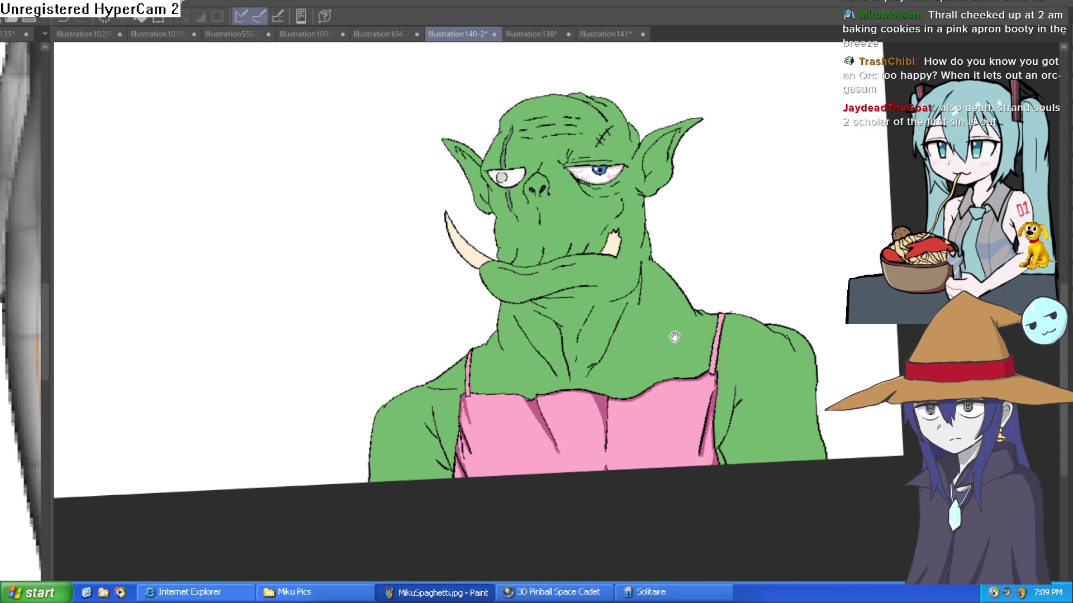
# Draw a red heart right of the ear, undo it, and add a vertical symmetry ruler beside the head.
pyautogui.moveTo(673, 335); pyautogui.dragTo(698, 190)
pyautogui.moveTo(673, 293); pyautogui.dragTo(611, 280)
pyautogui.moveTo(742, 239); pyautogui.dragTo(775, 197)
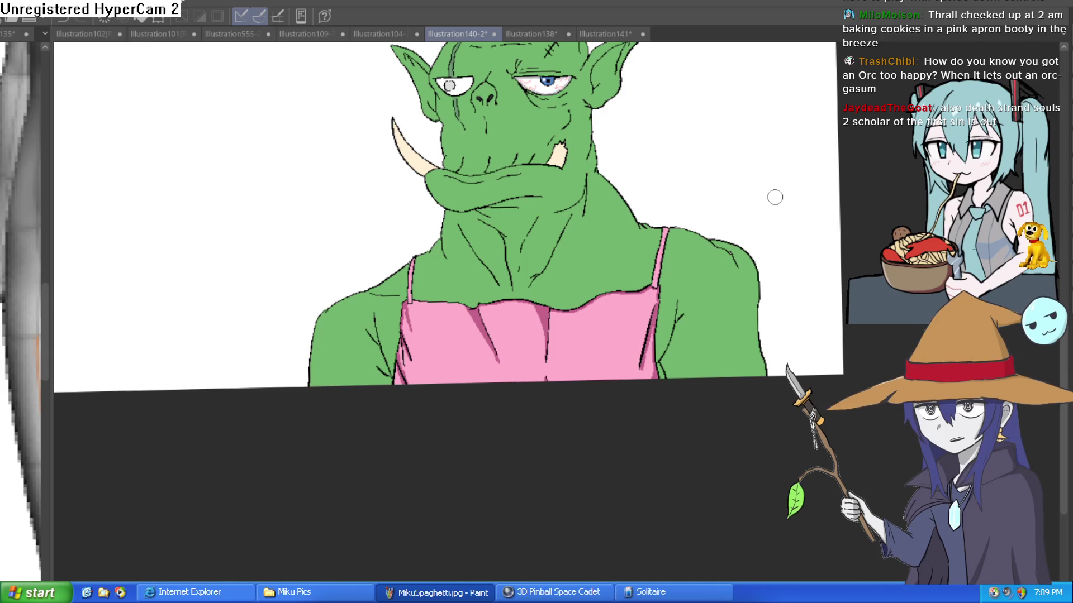
pyautogui.moveTo(698, 276); pyautogui.dragTo(654, 369)
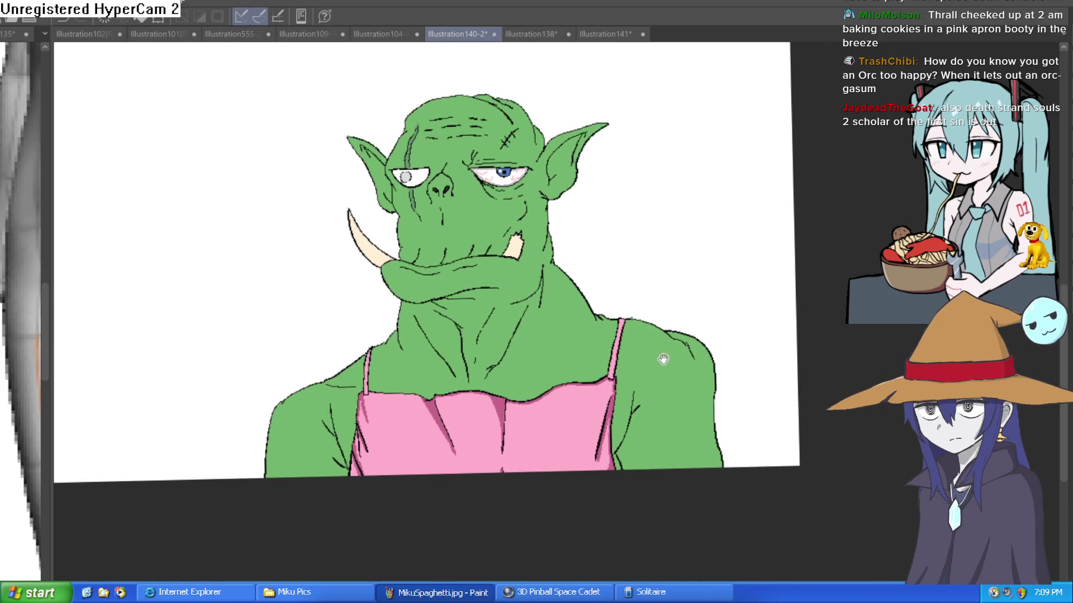
pyautogui.scroll(5, 568, 178)
pyautogui.scroll(-3, 568, 280)
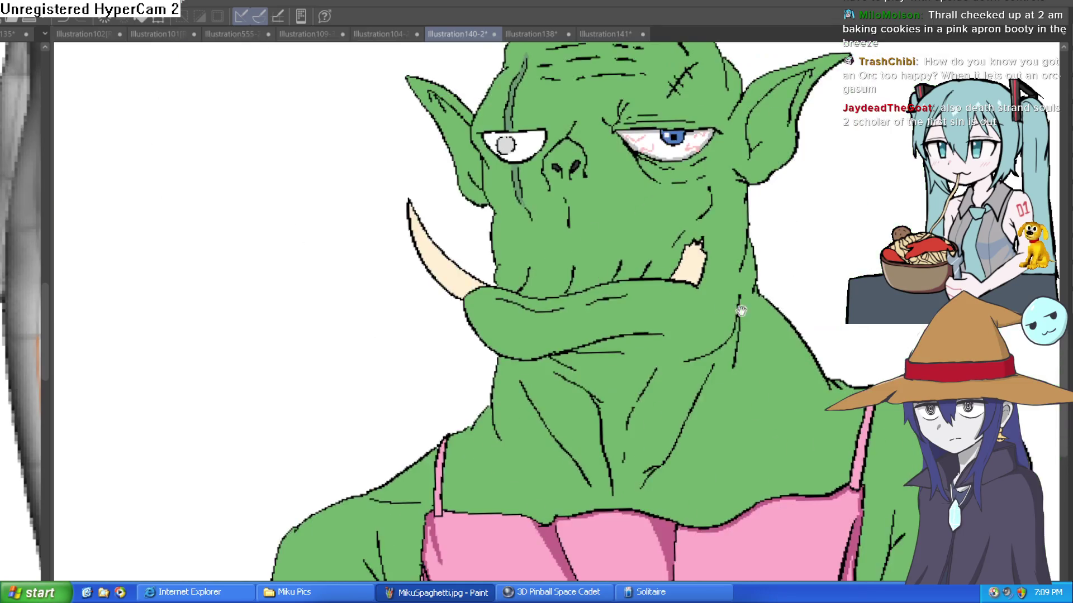
pyautogui.scroll(1, 704, 300)
pyautogui.moveTo(871, 377); pyautogui.dragTo(801, 226)
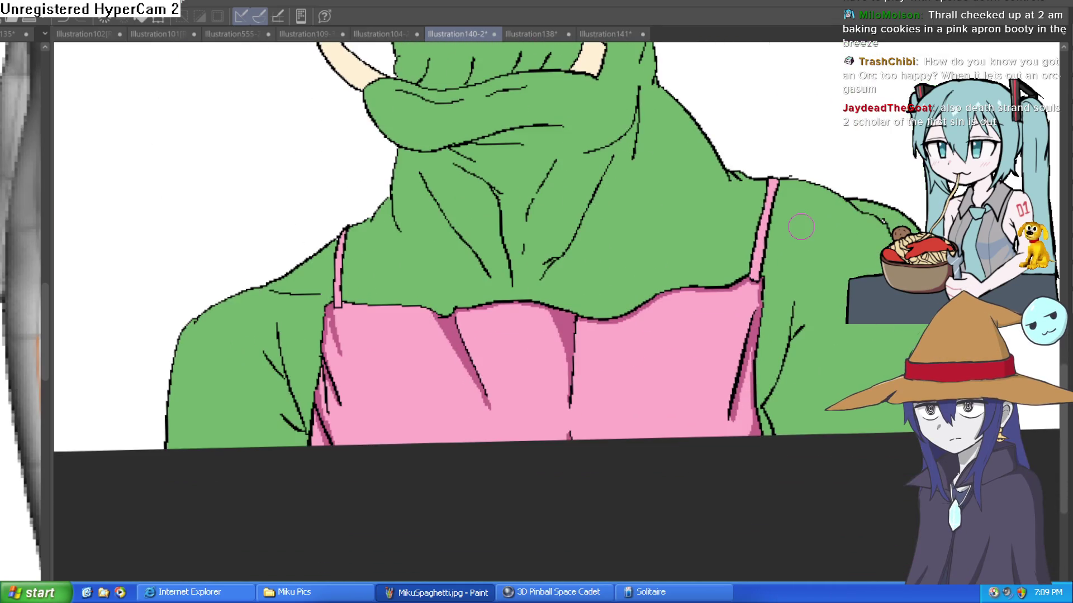
pyautogui.moveTo(821, 378); pyautogui.dragTo(734, 422)
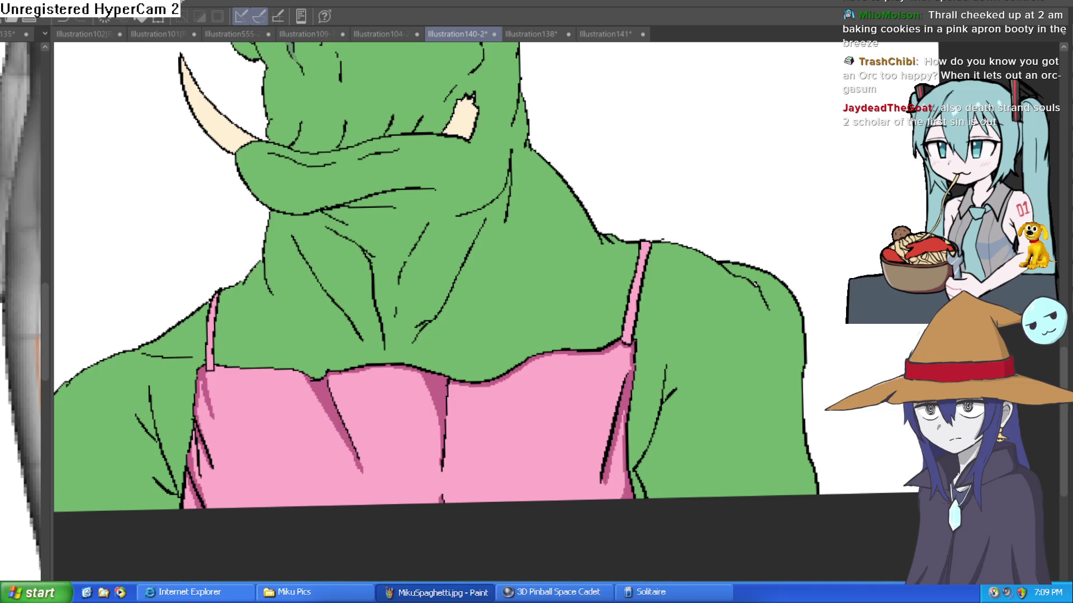
pyautogui.scroll(-3, 743, 365)
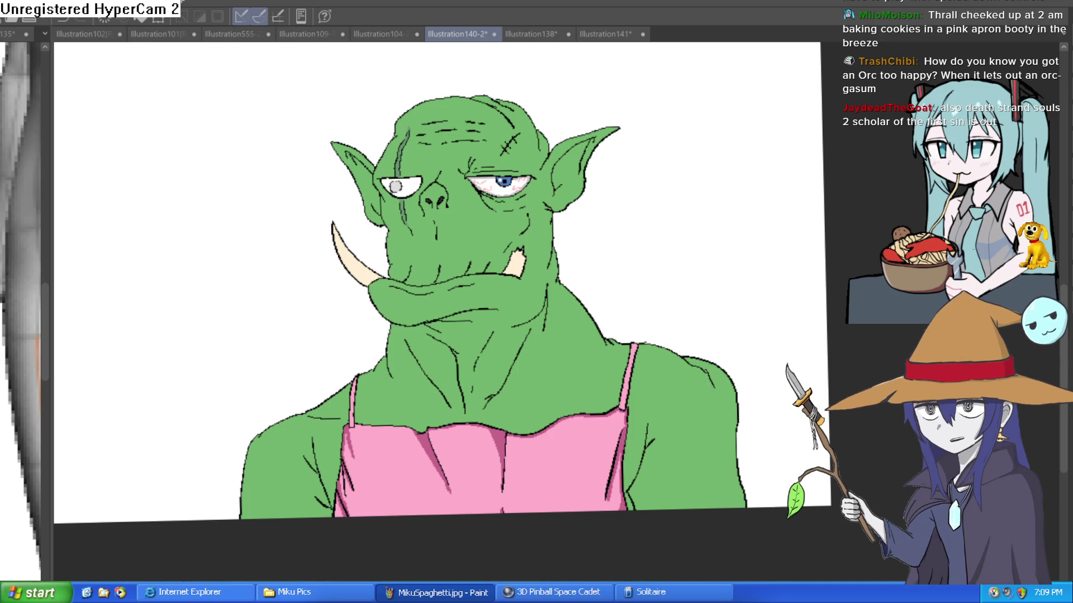
pyautogui.moveTo(719, 203)
pyautogui.mouseDown()
pyautogui.moveTo(730, 154)
pyautogui.moveTo(751, 143)
pyautogui.moveTo(743, 191)
pyautogui.moveTo(692, 222)
pyautogui.mouseUp()
pyautogui.hotkey('ctrl', 'z')
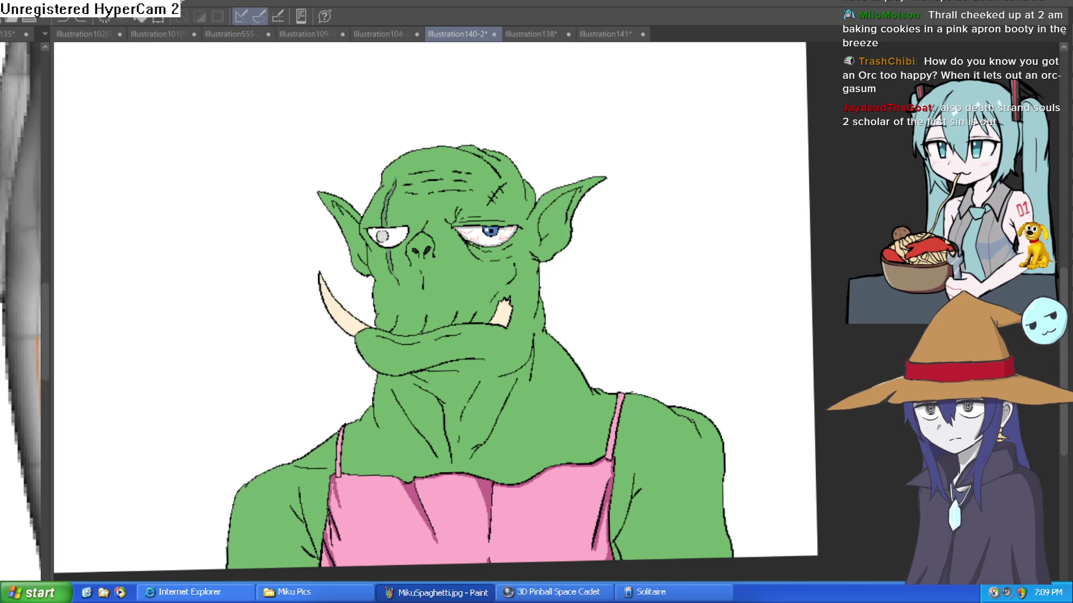
pyautogui.moveTo(714, 102)
pyautogui.mouseDown()
pyautogui.moveTo(714, 201)
pyautogui.moveTo(689, 165)
pyautogui.moveTo(708, 128)
pyautogui.mouseUp()
# Redraw the heart outline wider and symmetric using the ruler, then hide the ruler with Ctrl+E.
pyautogui.hotkey('ctrl', 'z')
pyautogui.moveTo(713, 198)
pyautogui.mouseDown()
pyautogui.moveTo(676, 153)
pyautogui.moveTo(713, 130)
pyautogui.mouseUp()
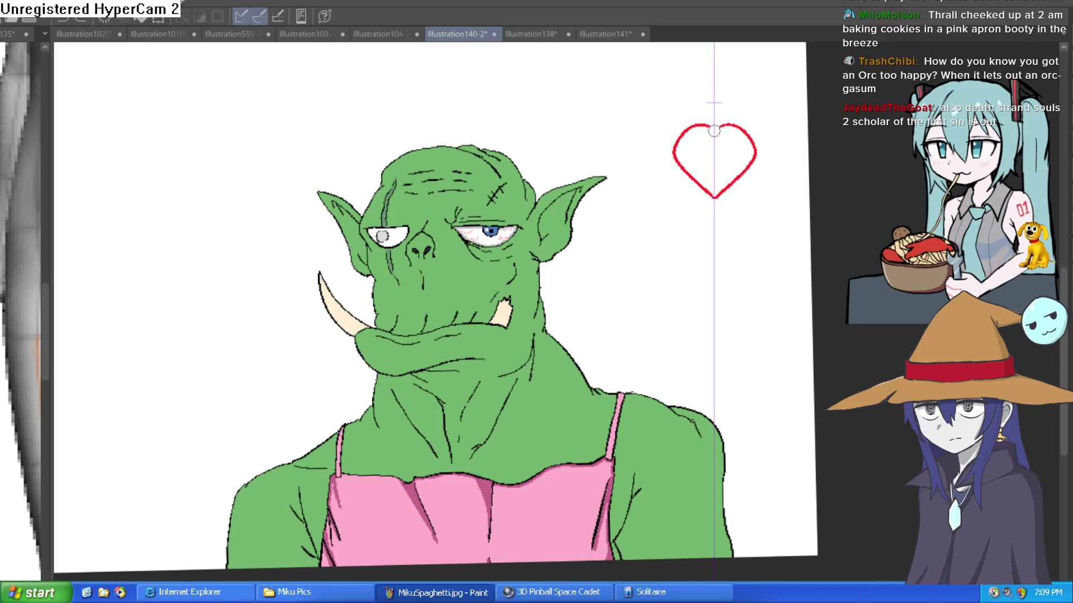
pyautogui.hotkey('ctrl', 'z')
pyautogui.moveTo(712, 197)
pyautogui.mouseDown()
pyautogui.moveTo(686, 135)
pyautogui.moveTo(715, 140)
pyautogui.mouseUp()
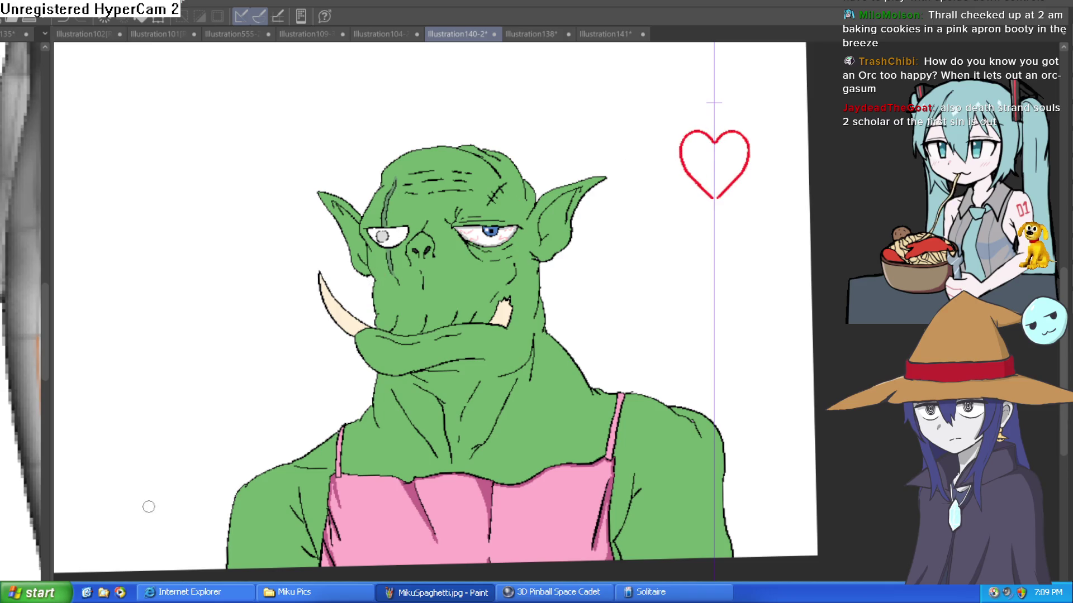
pyautogui.hotkey('ctrl', 'e')
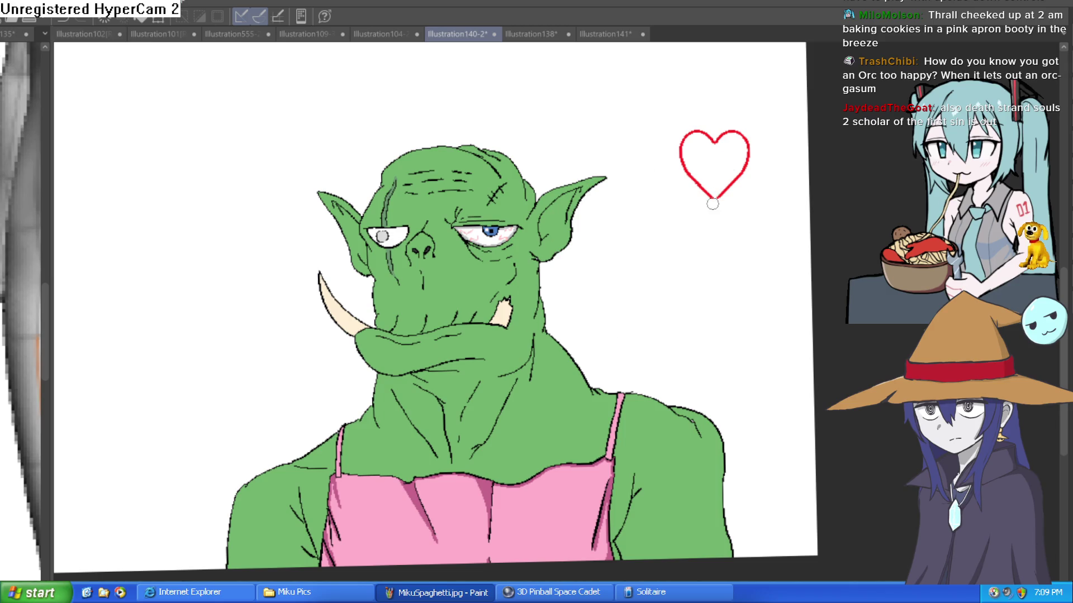
# Fill the heart outline solid red with the Fill tool.
pyautogui.scroll(4, 712, 204)
pyautogui.scroll(-2, 859, 260)
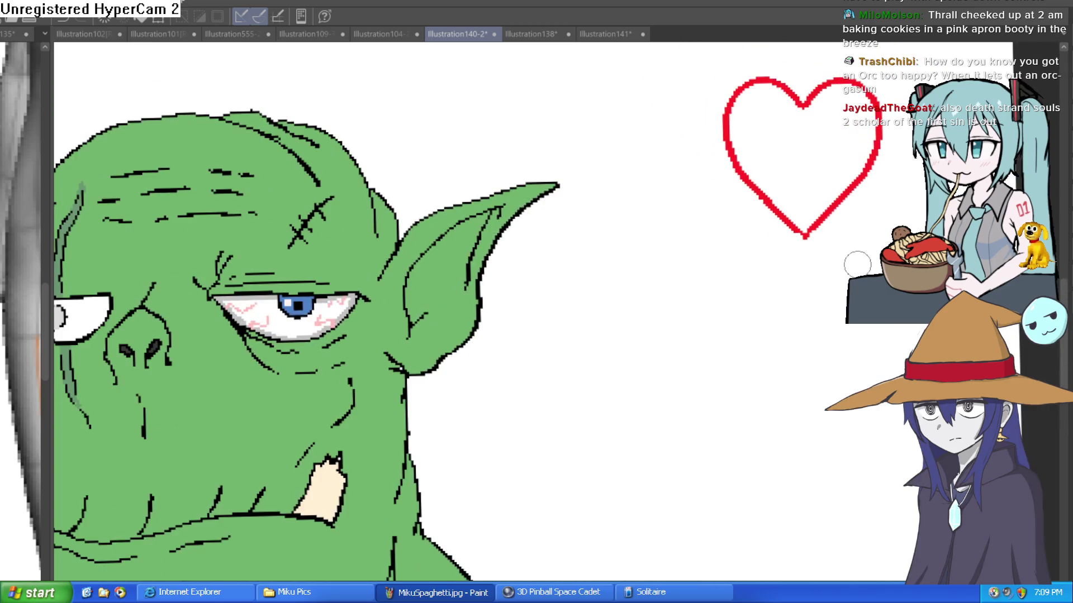
pyautogui.moveTo(860, 260); pyautogui.dragTo(783, 367)
pyautogui.press('g')
pyautogui.click(759, 215)
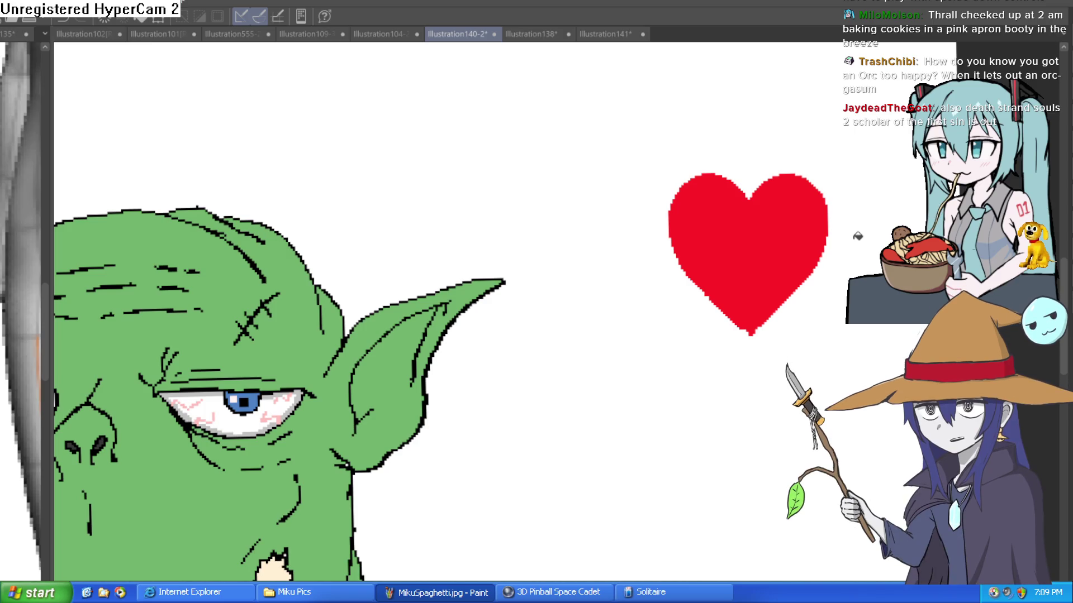
pyautogui.scroll(-2, 557, 229)
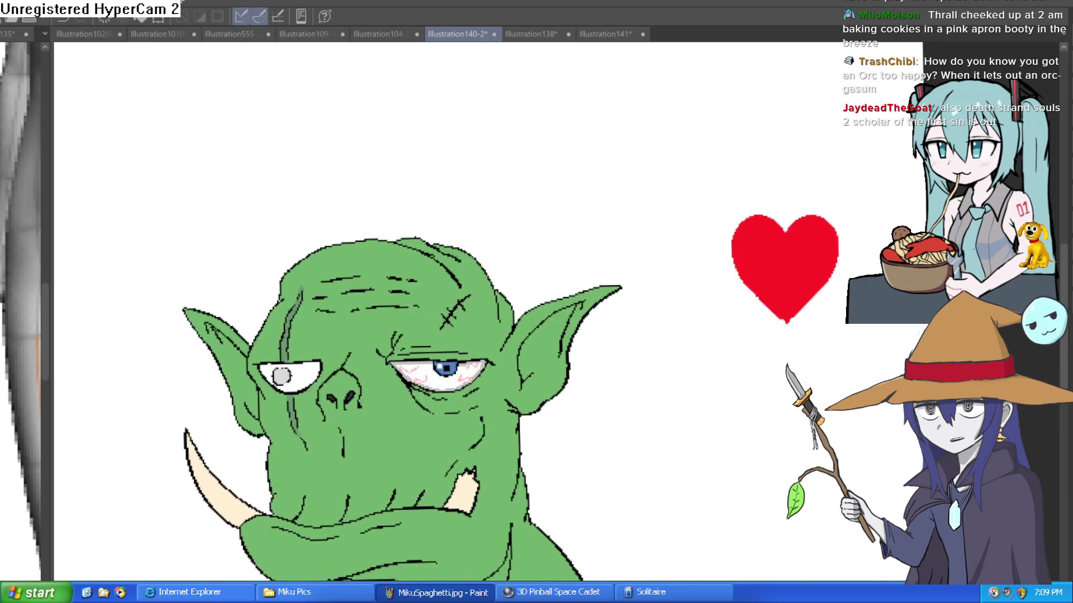
# Paint a pink shine stroke and small dot on the heart's upper-left lobe.
pyautogui.moveTo(748, 149)
pyautogui.mouseDown()
pyautogui.moveTo(596, 215)
pyautogui.moveTo(762, 241)
pyautogui.mouseUp()
pyautogui.click(569, 367)
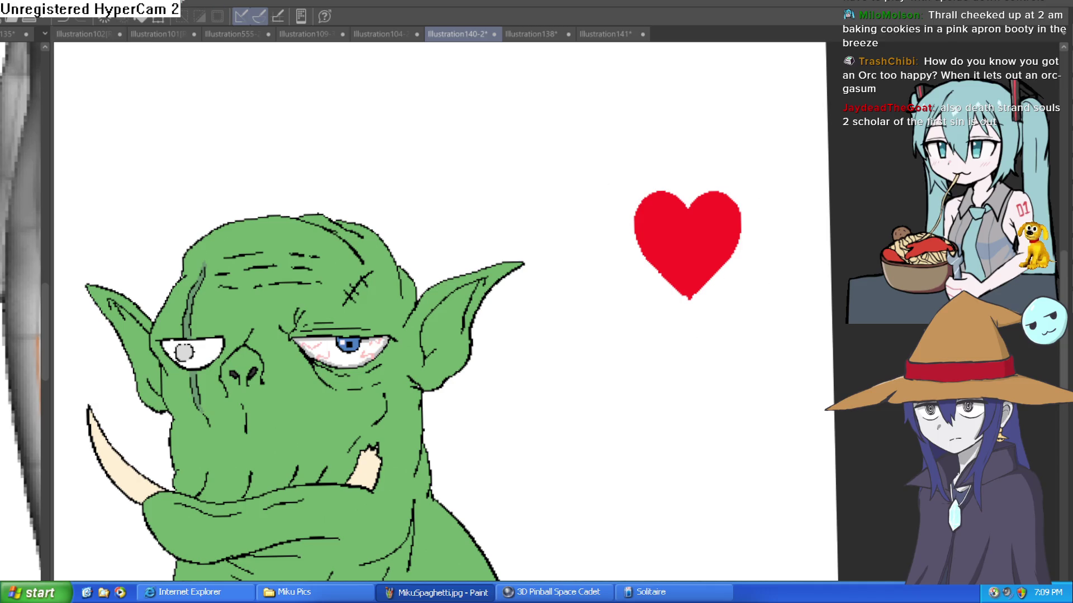
pyautogui.click(665, 216)
pyautogui.moveTo(637, 193); pyautogui.dragTo(618, 241)
pyautogui.click(659, 171)
# Draw two solid black eyes inside the heart, redoing a misdrawn first eye.
pyautogui.scroll(-3, 798, 298)
pyautogui.scroll(3, 798, 297)
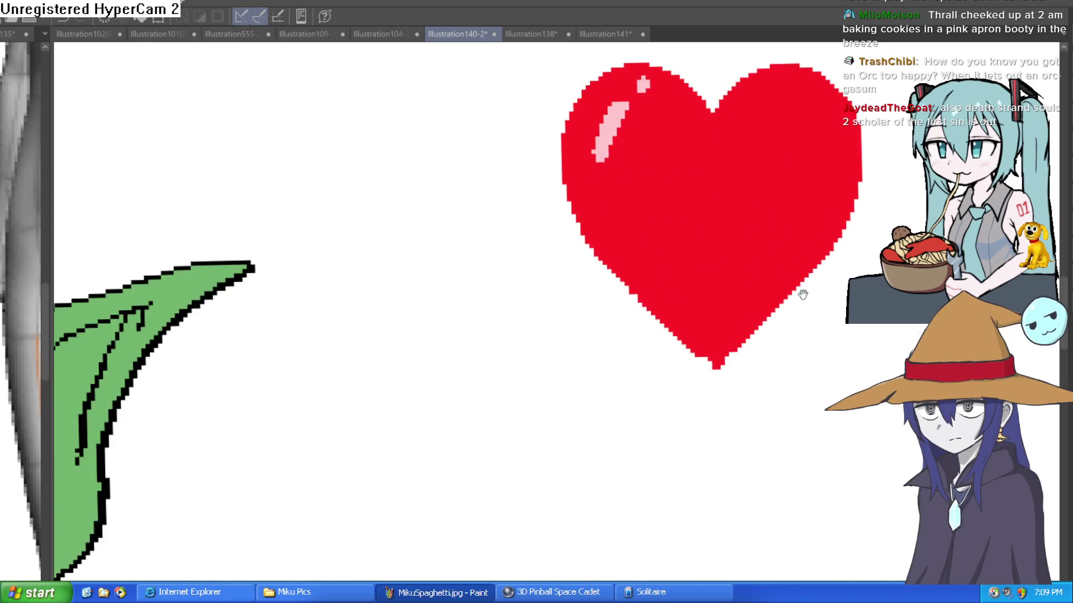
pyautogui.moveTo(798, 297); pyautogui.dragTo(705, 352)
pyautogui.moveTo(833, 371); pyautogui.dragTo(847, 256)
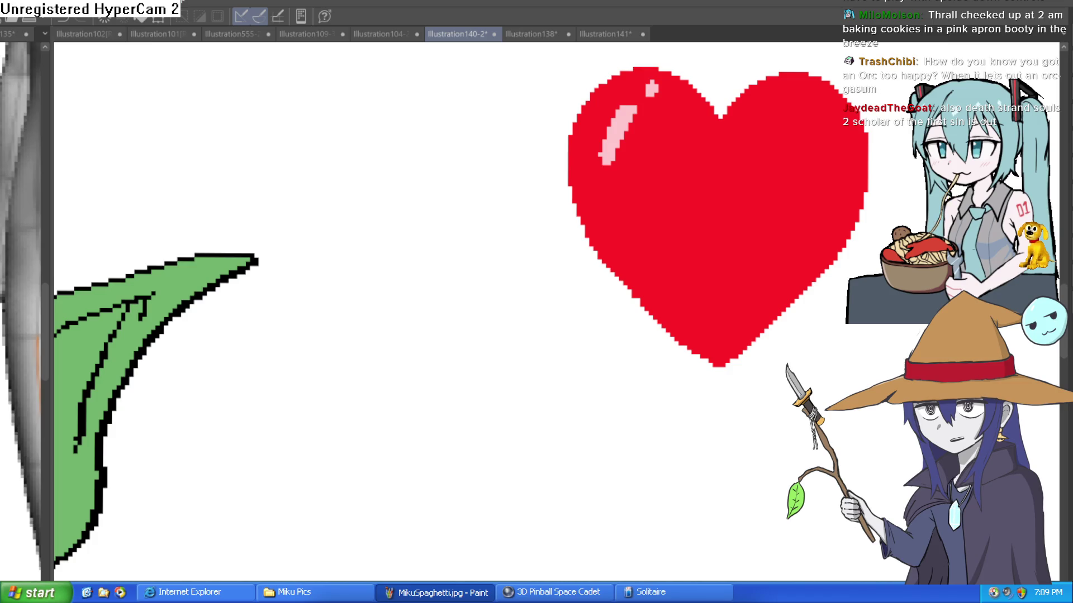
pyautogui.scroll(2, 697, 148)
pyautogui.moveTo(697, 147)
pyautogui.mouseDown()
pyautogui.moveTo(690, 250)
pyautogui.moveTo(699, 155)
pyautogui.moveTo(641, 246)
pyautogui.moveTo(711, 143)
pyautogui.moveTo(676, 193)
pyautogui.moveTo(695, 256)
pyautogui.moveTo(659, 108)
pyautogui.moveTo(727, 162)
pyautogui.mouseUp()
pyautogui.hotkey('ctrl', 'z')
pyautogui.hotkey('ctrl', 'z')
pyautogui.moveTo(807, 156); pyautogui.dragTo(680, 183)
pyautogui.moveTo(749, 155)
pyautogui.mouseDown()
pyautogui.moveTo(736, 150)
pyautogui.moveTo(713, 318)
pyautogui.moveTo(762, 186)
pyautogui.moveTo(814, 178)
pyautogui.moveTo(761, 167)
pyautogui.moveTo(714, 259)
pyautogui.moveTo(711, 307)
pyautogui.moveTo(790, 249)
pyautogui.moveTo(695, 222)
pyautogui.mouseUp()
pyautogui.moveTo(512, 255)
pyautogui.mouseDown()
pyautogui.moveTo(445, 288)
pyautogui.moveTo(450, 259)
pyautogui.moveTo(489, 246)
pyautogui.moveTo(424, 247)
pyautogui.moveTo(431, 227)
pyautogui.moveTo(458, 235)
pyautogui.moveTo(497, 170)
pyautogui.mouseUp()
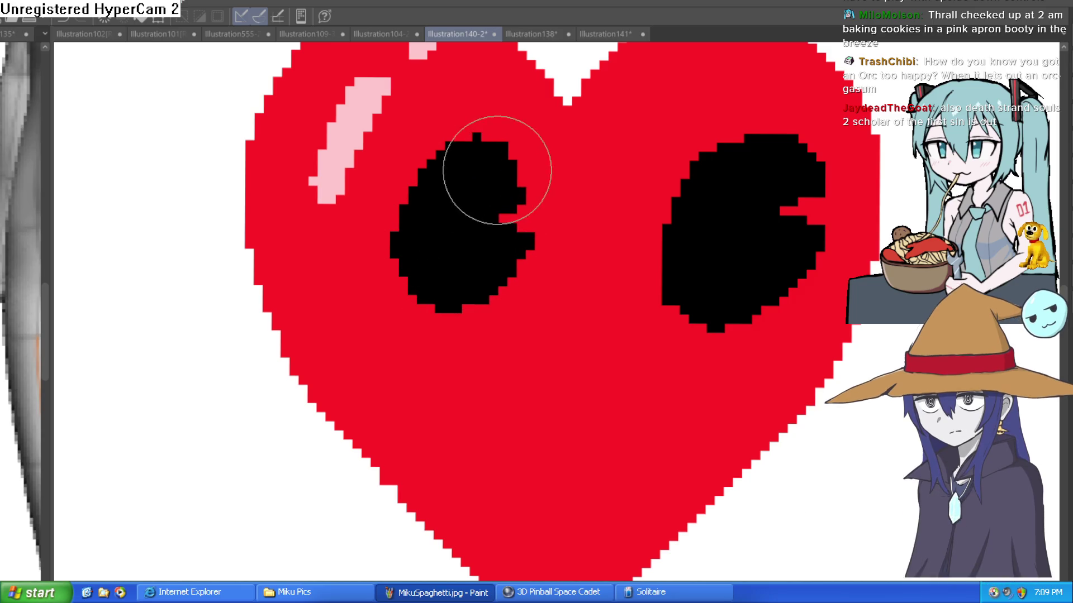
# Paint a black mouth on the heart, then undo the face to leave it plain.
pyautogui.moveTo(702, 383)
pyautogui.mouseDown()
pyautogui.moveTo(623, 391)
pyautogui.moveTo(454, 468)
pyautogui.moveTo(642, 384)
pyautogui.moveTo(646, 412)
pyautogui.mouseUp()
pyautogui.scroll(-5, 647, 412)
pyautogui.moveTo(711, 316); pyautogui.dragTo(707, 305)
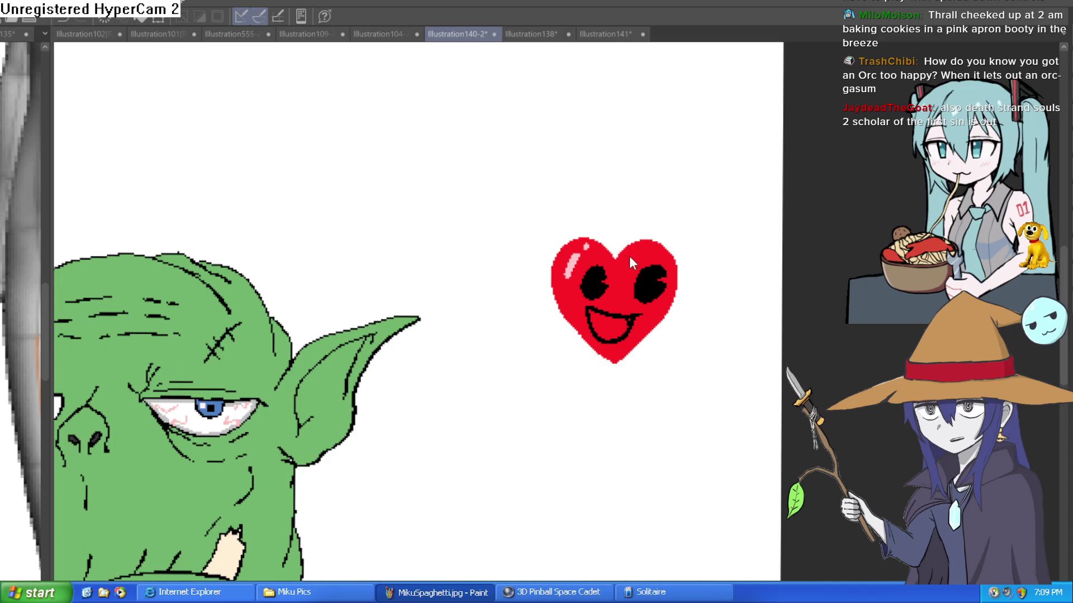
pyautogui.hotkey('ctrl', 'z')
pyautogui.hotkey('ctrl', 'z')
pyautogui.hotkey('ctrl', 'z')
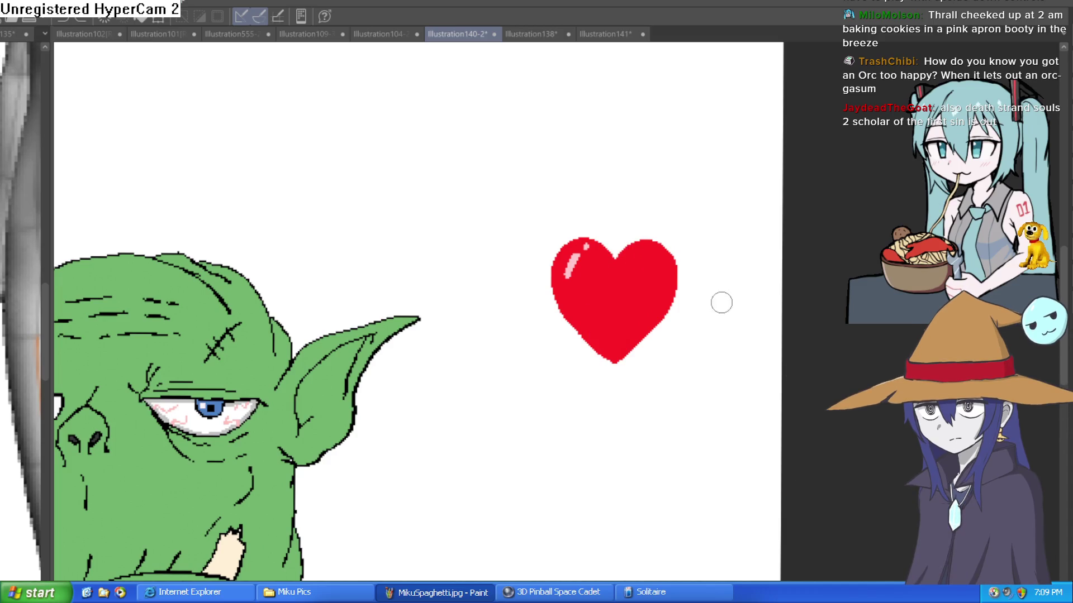
# Zoom out and draw a lasso loop around the red heart, then reposition it.
pyautogui.scroll(-3, 727, 307)
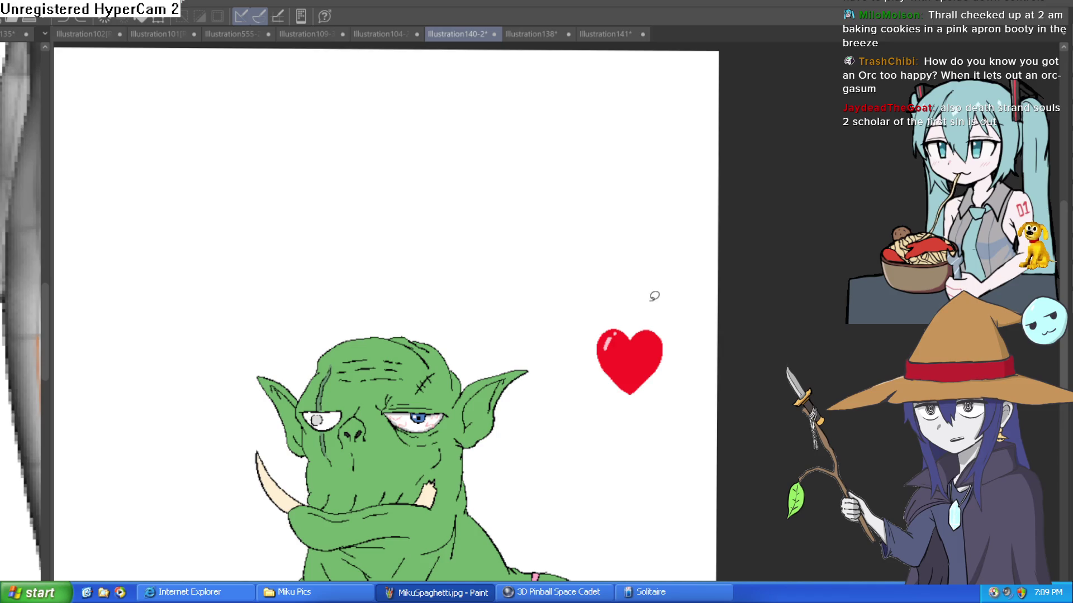
pyautogui.moveTo(633, 436); pyautogui.dragTo(671, 299)
pyautogui.scroll(-2, 581, 445)
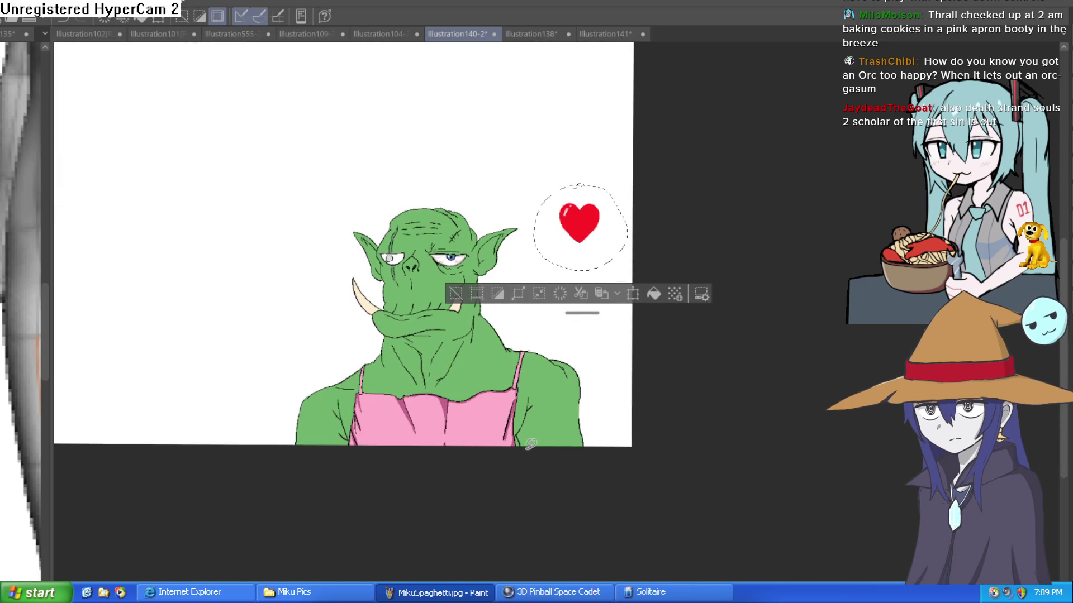
pyautogui.moveTo(583, 222)
pyautogui.mouseDown()
pyautogui.moveTo(565, 268)
pyautogui.moveTo(583, 213)
pyautogui.mouseUp()
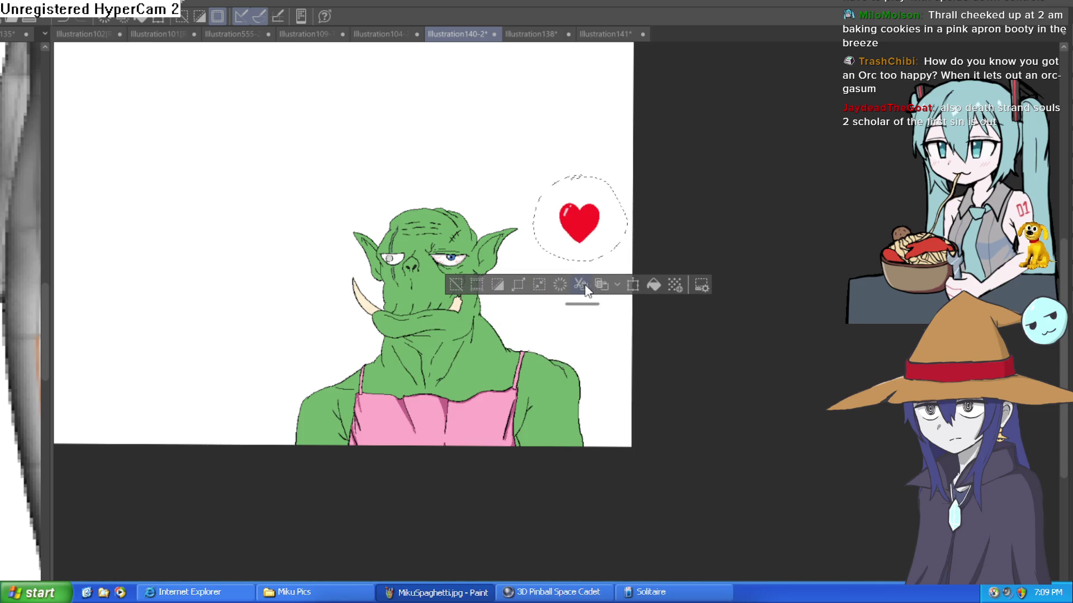
# Duplicate the heart onto the apron, tilting it slightly and shrinking it.
pyautogui.click(599, 284)
pyautogui.moveTo(604, 215)
pyautogui.mouseDown()
pyautogui.moveTo(444, 407)
pyautogui.moveTo(417, 414)
pyautogui.mouseUp()
pyautogui.moveTo(453, 370); pyautogui.dragTo(397, 426)
pyautogui.moveTo(422, 382); pyautogui.dragTo(401, 428)
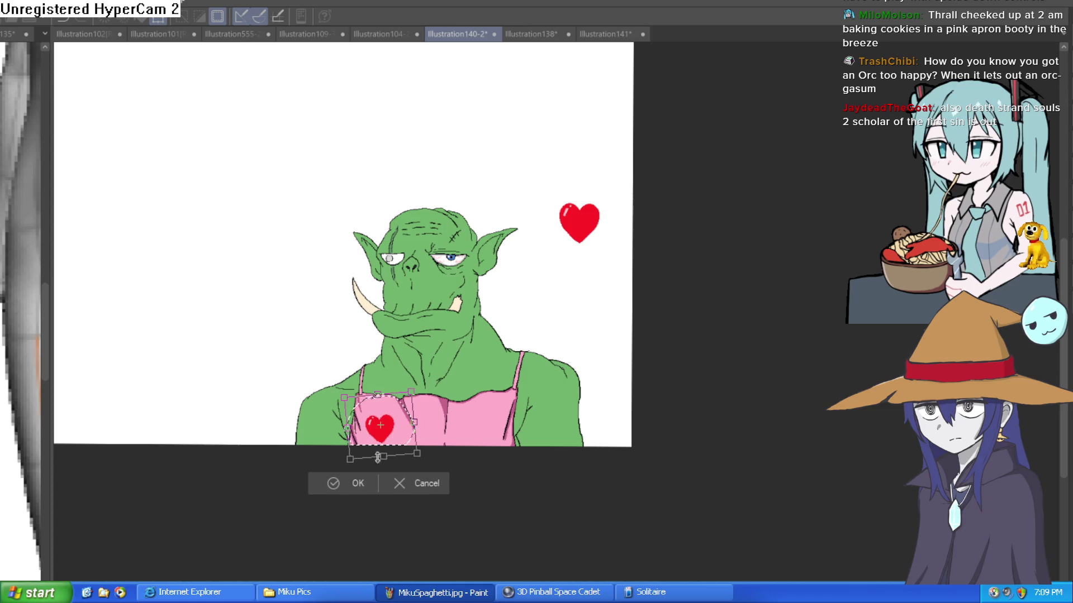
pyautogui.press('Return')
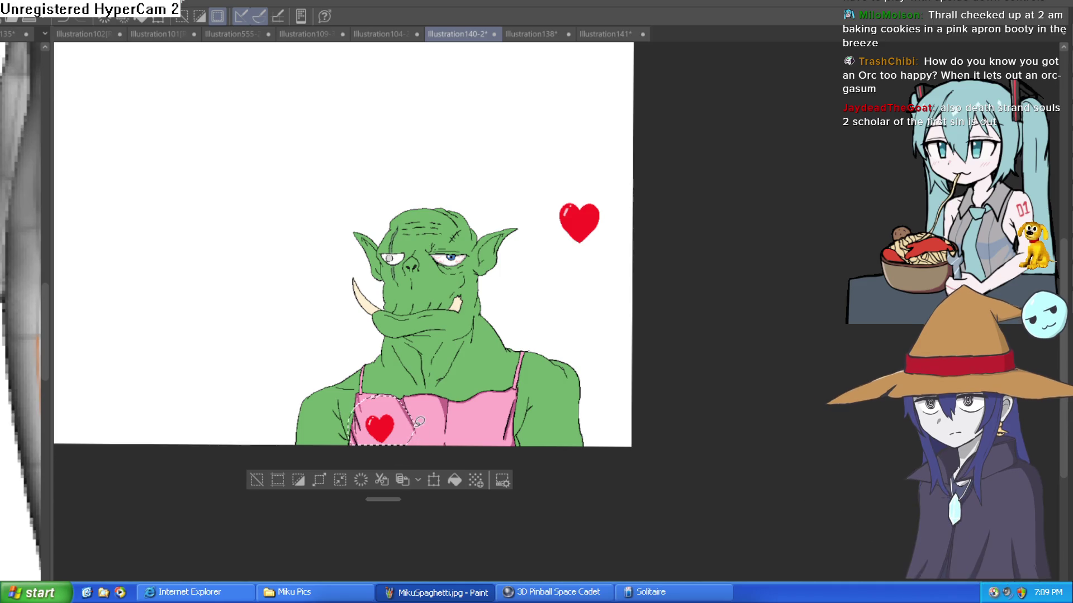
# Place a second heart copy on the apron's right side.
pyautogui.hotkey('ctrl', 't')
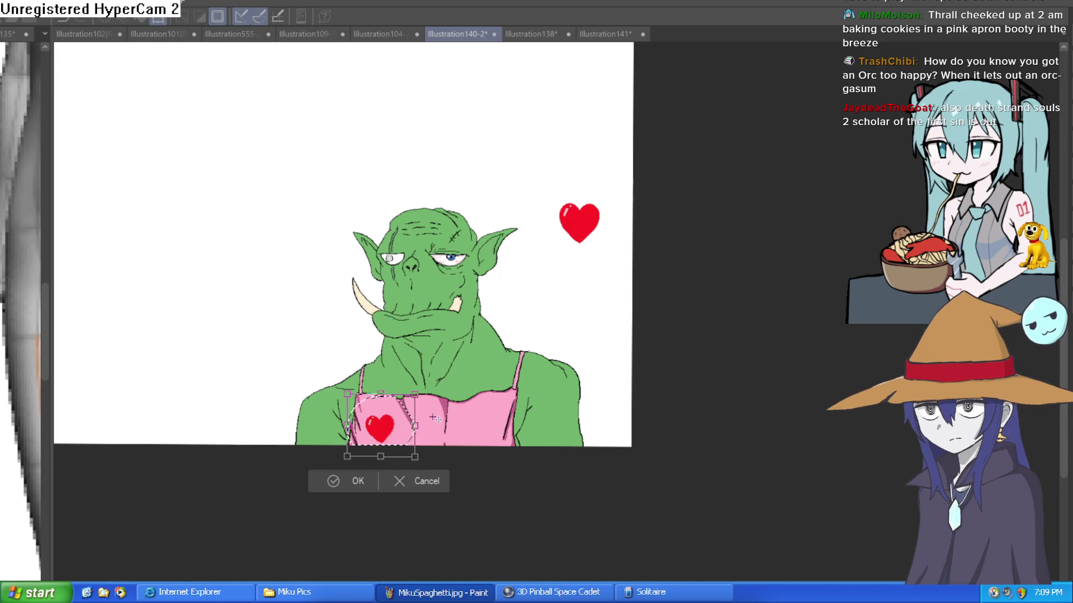
pyautogui.moveTo(410, 432); pyautogui.dragTo(486, 433)
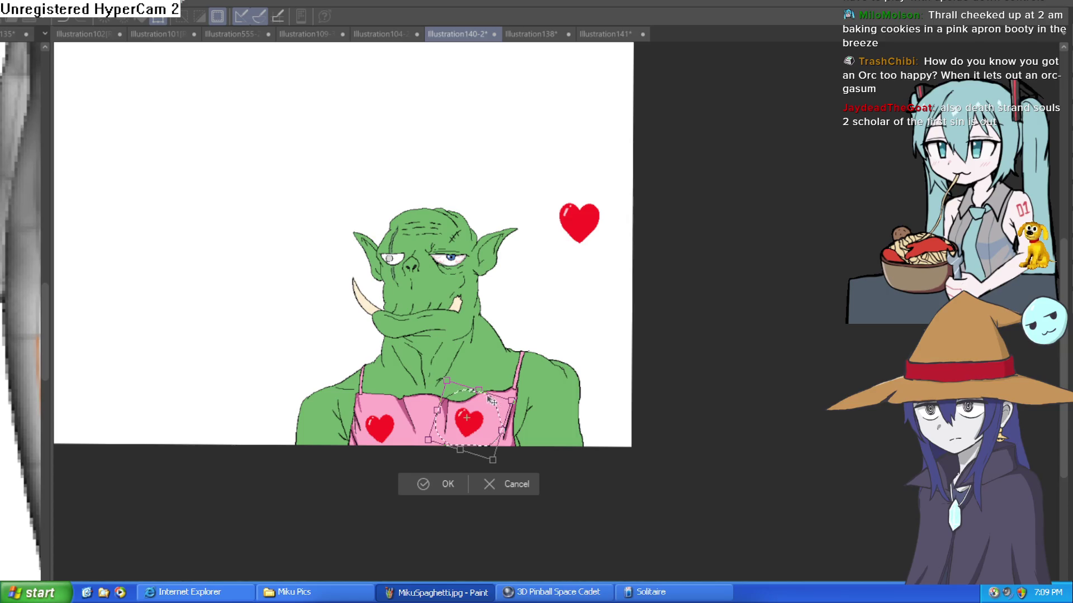
pyautogui.scroll(5, 581, 356)
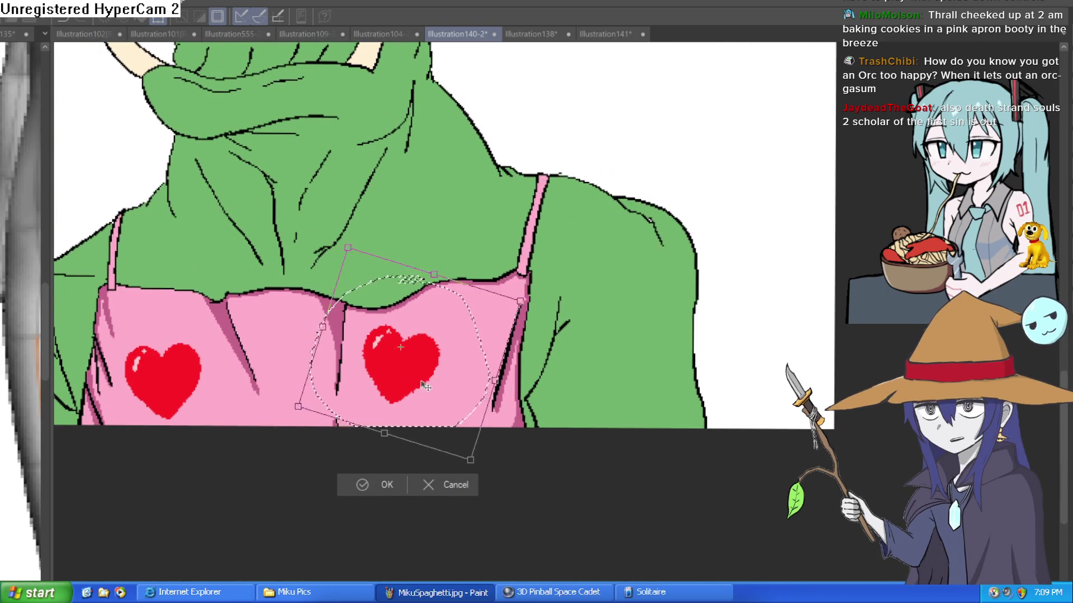
pyautogui.moveTo(438, 380)
pyautogui.mouseDown()
pyautogui.moveTo(431, 388)
pyautogui.moveTo(433, 379)
pyautogui.mouseUp()
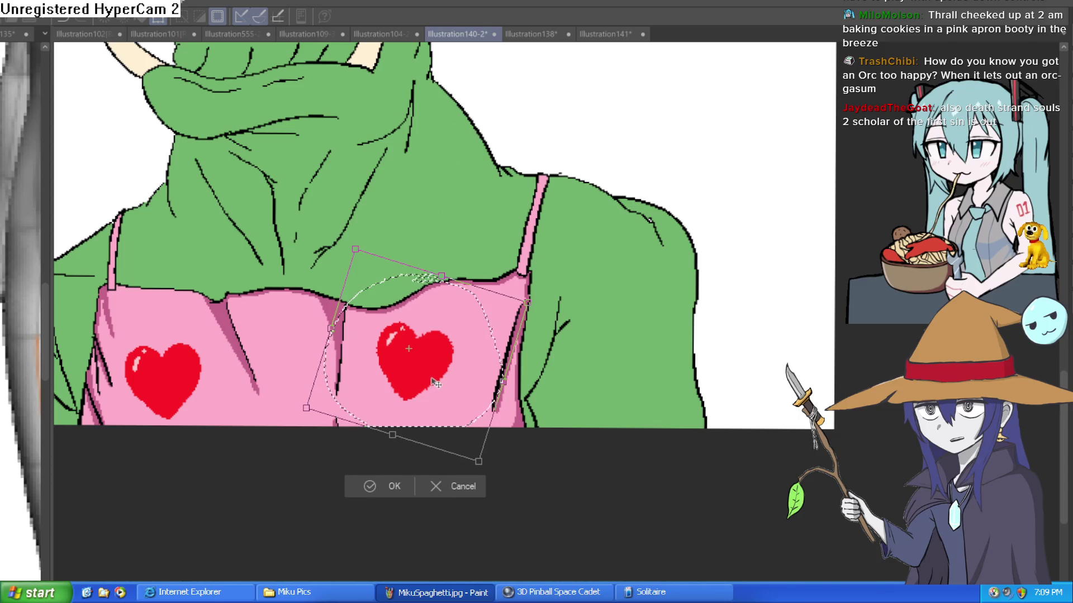
pyautogui.click(379, 485)
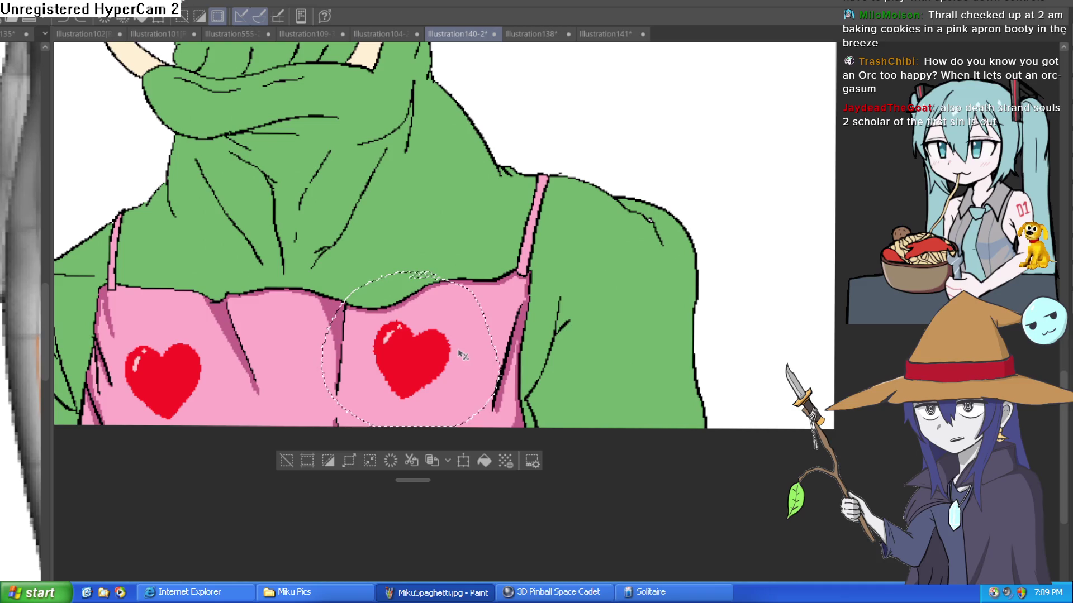
# Tilt a third heart counter-clockwise, move it low into the apron's middle, then deselect.
pyautogui.hotkey('ctrl', 't')
pyautogui.moveTo(491, 446); pyautogui.dragTo(452, 481)
pyautogui.moveTo(427, 388)
pyautogui.mouseDown()
pyautogui.moveTo(319, 417)
pyautogui.moveTo(319, 447)
pyautogui.moveTo(313, 420)
pyautogui.mouseUp()
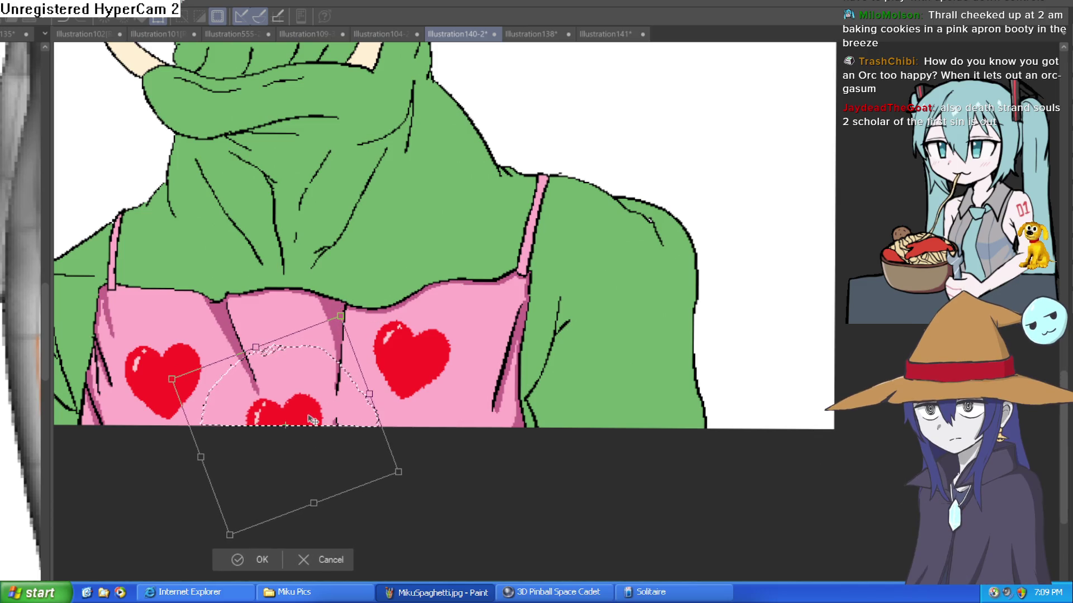
pyautogui.click(245, 559)
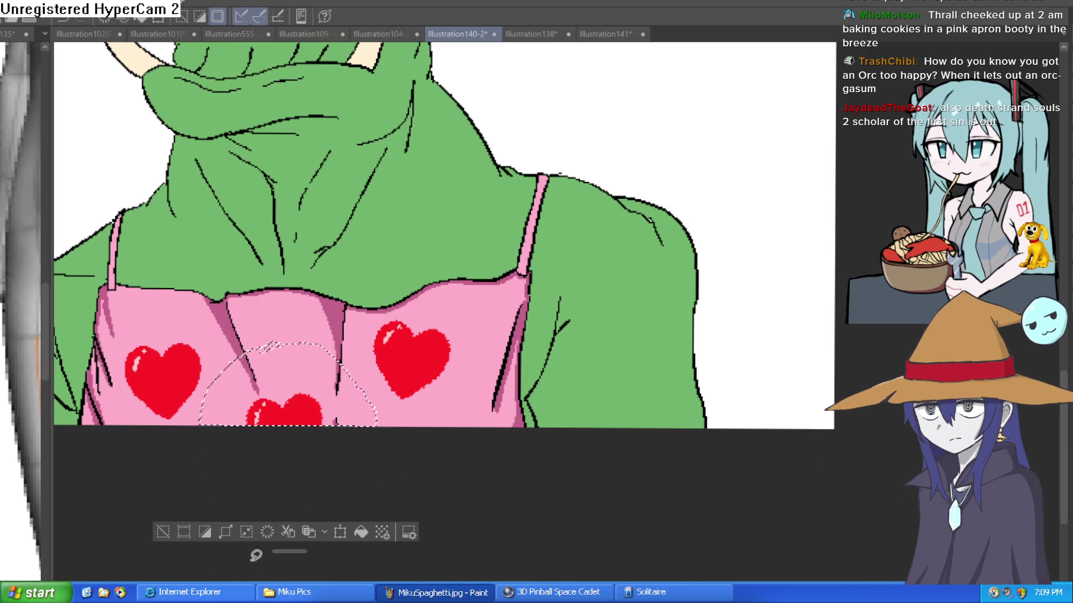
pyautogui.click(162, 534)
pyautogui.click(423, 376)
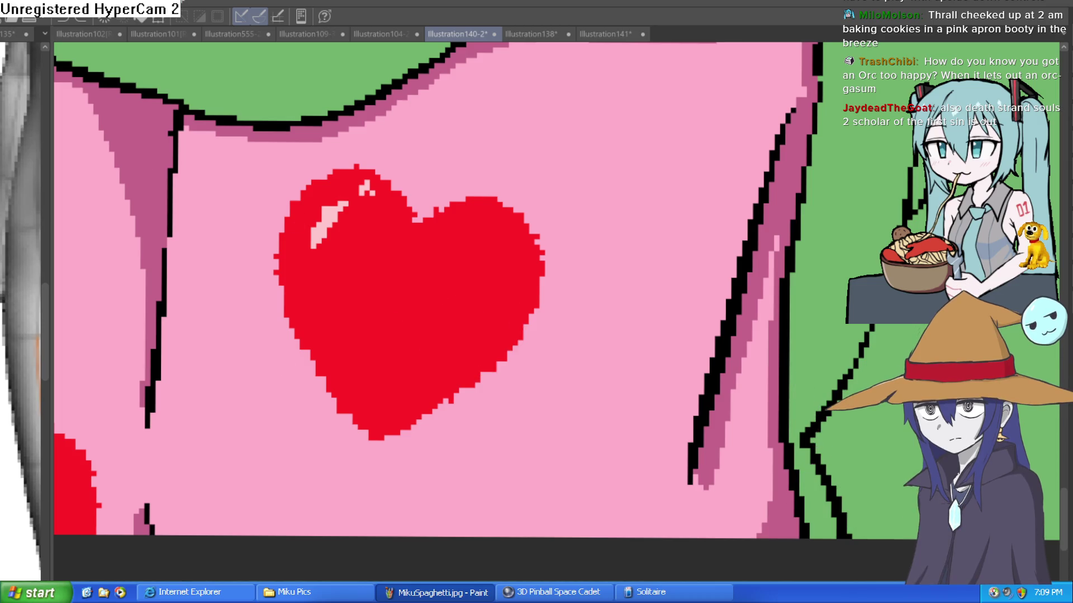
# Paint dark-red shadow along the hearts' left and right edges and bottoms.
pyautogui.press('^')
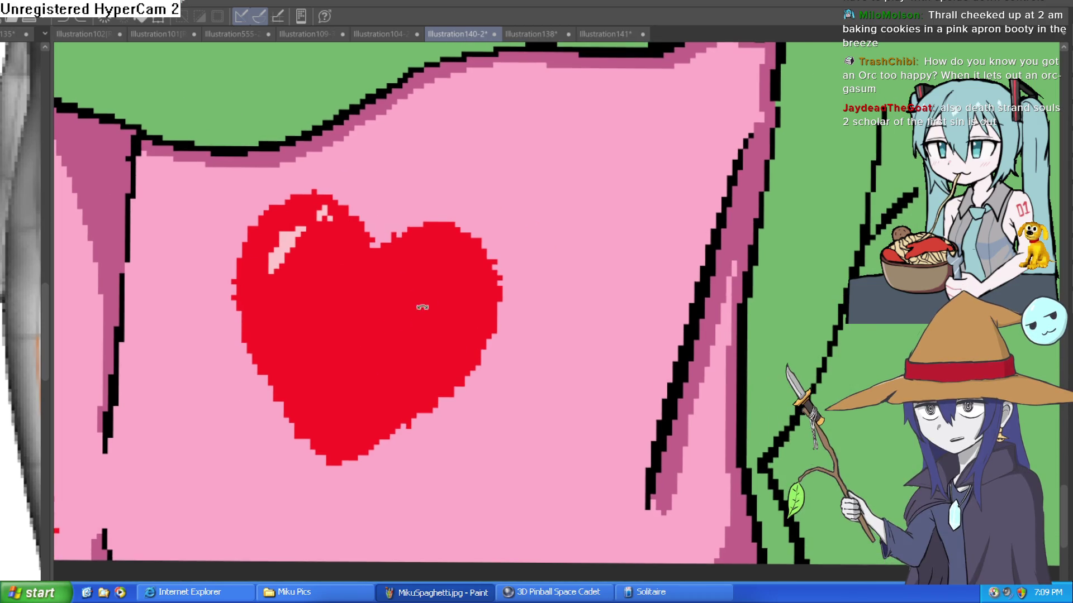
pyautogui.moveTo(356, 241); pyautogui.dragTo(402, 283)
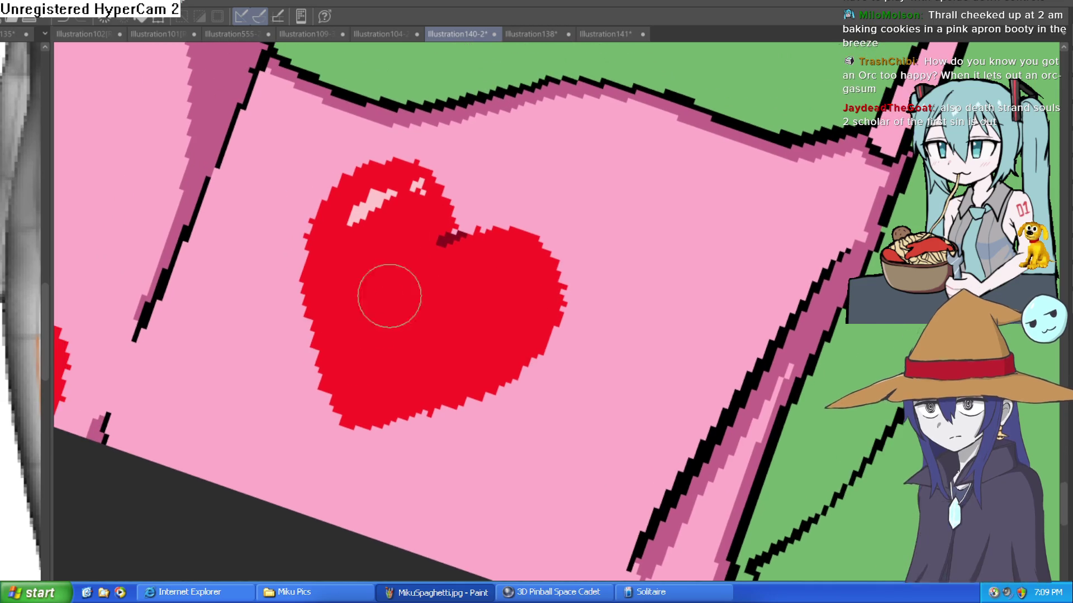
pyautogui.moveTo(319, 359)
pyautogui.mouseDown()
pyautogui.moveTo(307, 306)
pyautogui.moveTo(397, 165)
pyautogui.moveTo(430, 185)
pyautogui.moveTo(452, 227)
pyautogui.mouseUp()
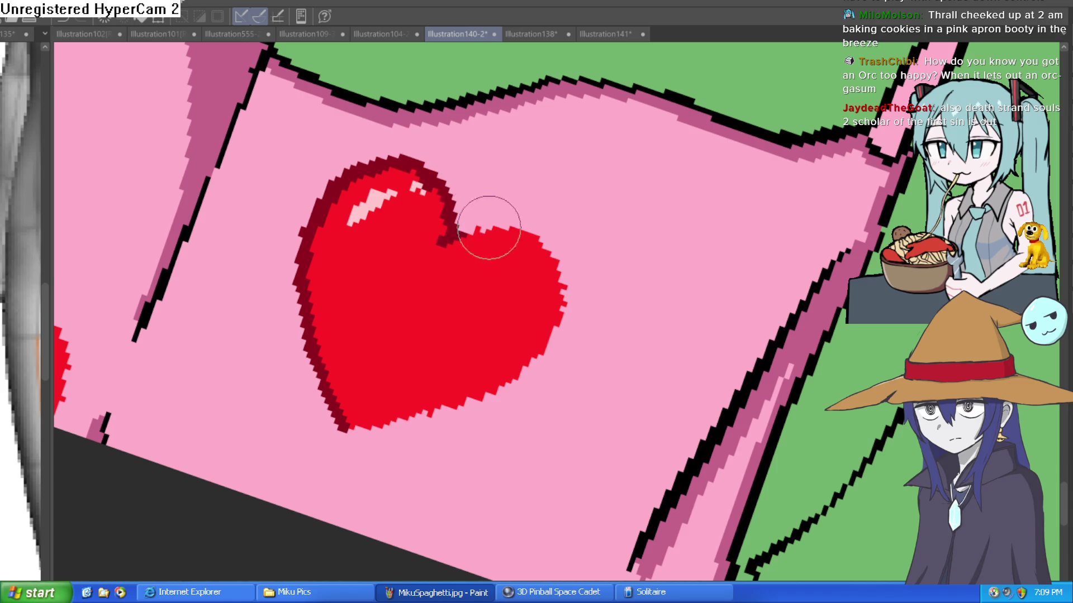
pyautogui.moveTo(547, 257)
pyautogui.mouseDown()
pyautogui.moveTo(546, 350)
pyautogui.moveTo(458, 421)
pyautogui.moveTo(371, 412)
pyautogui.moveTo(455, 400)
pyautogui.mouseUp()
pyautogui.moveTo(126, 254); pyautogui.dragTo(567, 223)
pyautogui.moveTo(538, 434)
pyautogui.mouseDown()
pyautogui.moveTo(555, 450)
pyautogui.moveTo(567, 355)
pyautogui.moveTo(518, 304)
pyautogui.moveTo(575, 340)
pyautogui.moveTo(620, 350)
pyautogui.moveTo(620, 220)
pyautogui.moveTo(702, 203)
pyautogui.moveTo(679, 259)
pyautogui.mouseUp()
# Shade the heart tops and dips dark red, adding a second outline down the right side.
pyautogui.scroll(3, 704, 242)
pyautogui.moveTo(514, 323)
pyautogui.mouseDown()
pyautogui.moveTo(422, 239)
pyautogui.moveTo(324, 246)
pyautogui.moveTo(290, 271)
pyautogui.mouseUp()
pyautogui.moveTo(258, 319)
pyautogui.mouseDown()
pyautogui.moveTo(482, 346)
pyautogui.moveTo(412, 263)
pyautogui.moveTo(204, 371)
pyautogui.moveTo(184, 481)
pyautogui.mouseUp()
pyautogui.scroll(-3, 533, 421)
pyautogui.scroll(-1, 534, 421)
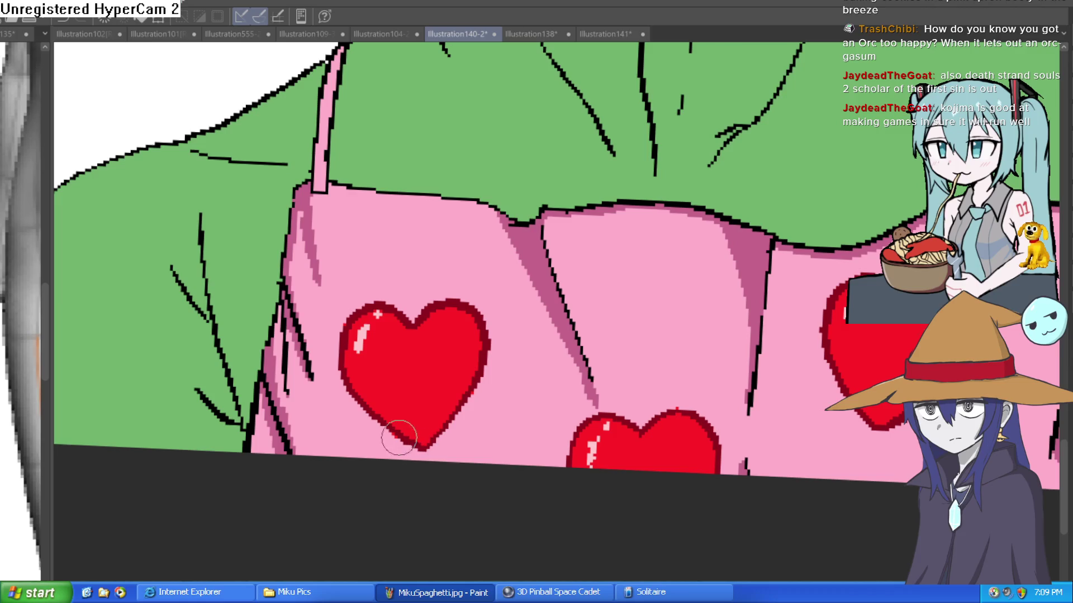
pyautogui.scroll(-4, 505, 395)
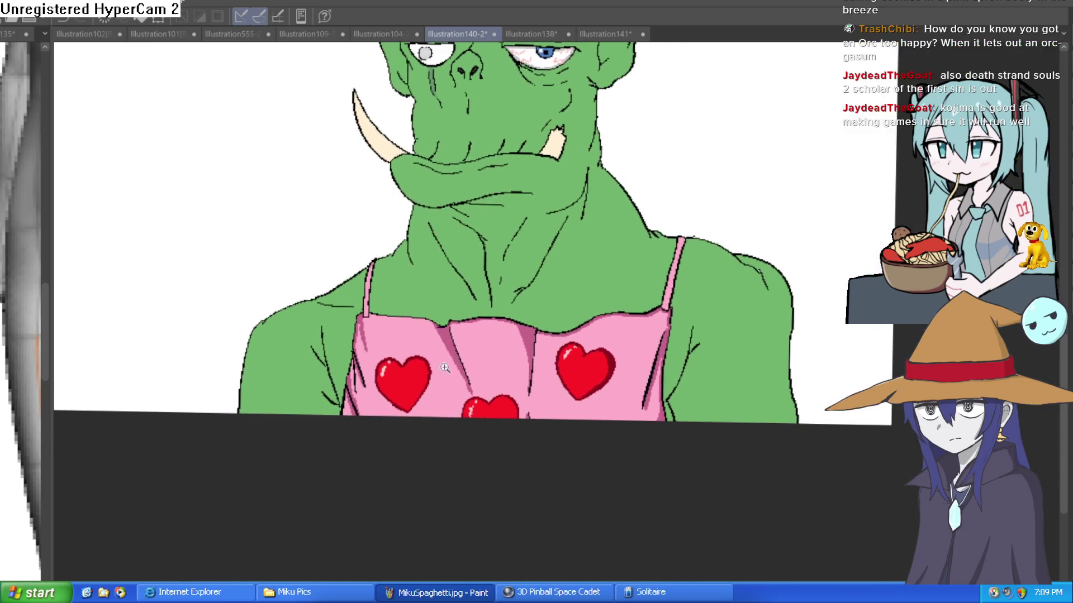
pyautogui.scroll(8, 448, 315)
pyautogui.moveTo(448, 316)
pyautogui.mouseDown()
pyautogui.moveTo(448, 491)
pyautogui.moveTo(455, 443)
pyautogui.moveTo(521, 328)
pyautogui.moveTo(553, 229)
pyautogui.moveTo(518, 160)
pyautogui.mouseUp()
# Paint dark red strokes down from the dip of the middle apron heart.
pyautogui.moveTo(687, 301)
pyautogui.mouseDown()
pyautogui.moveTo(429, 155)
pyautogui.moveTo(362, 222)
pyautogui.mouseUp()
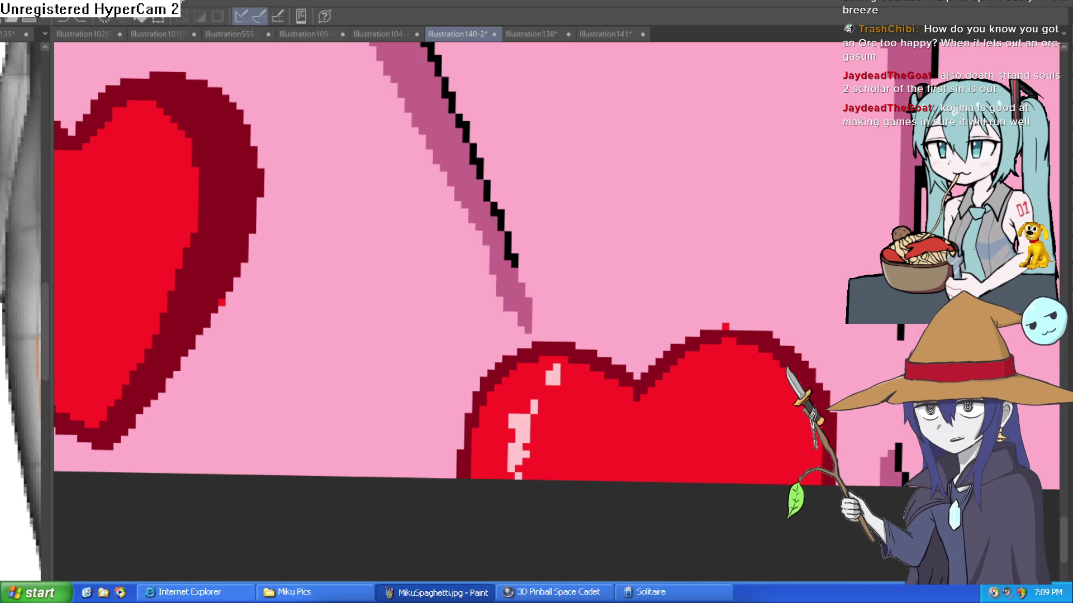
pyautogui.scroll(-5, 677, 434)
pyautogui.scroll(5, 676, 434)
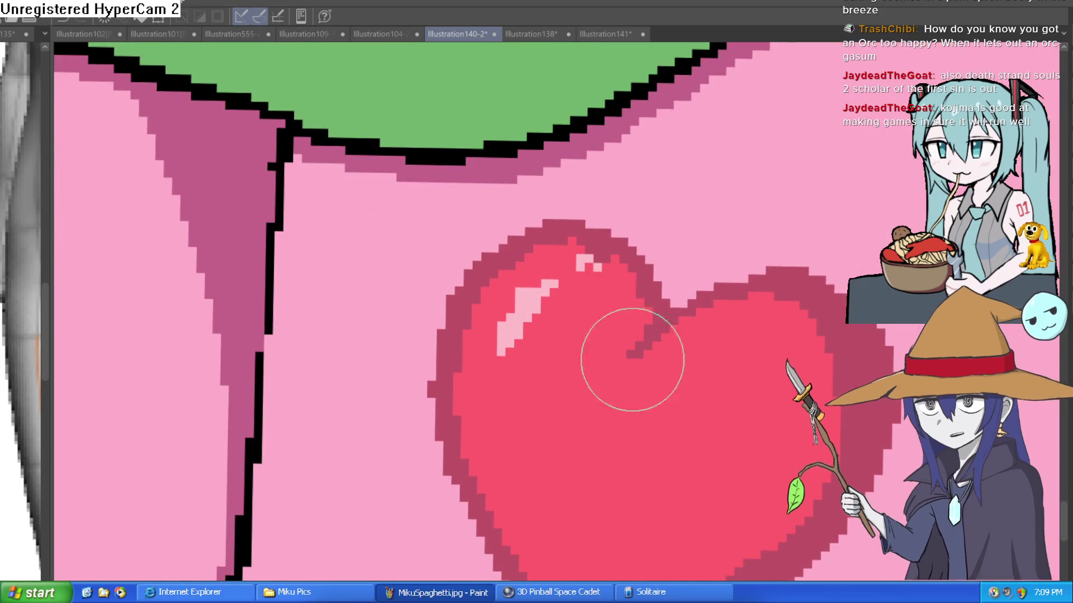
pyautogui.scroll(-4, 671, 335)
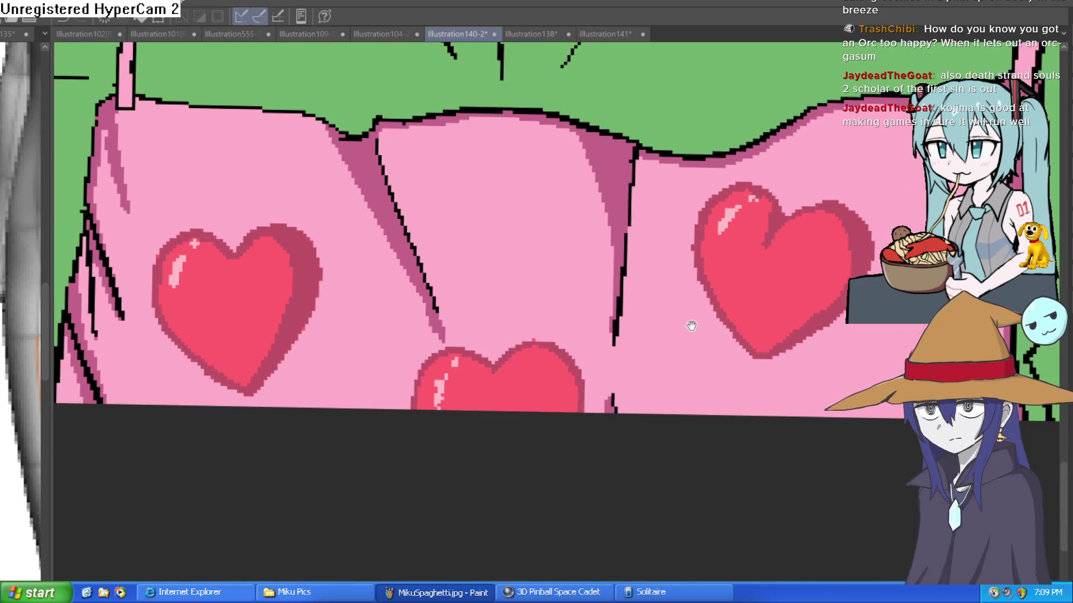
pyautogui.scroll(3, 491, 373)
pyautogui.moveTo(484, 346); pyautogui.dragTo(472, 419)
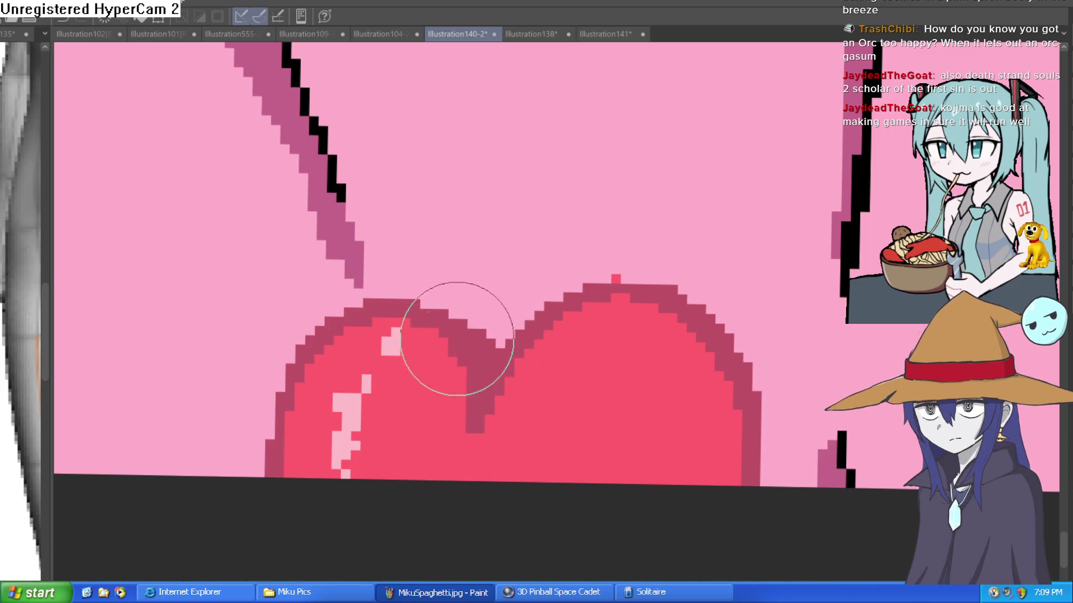
pyautogui.scroll(-4, 458, 343)
pyautogui.scroll(5, 674, 243)
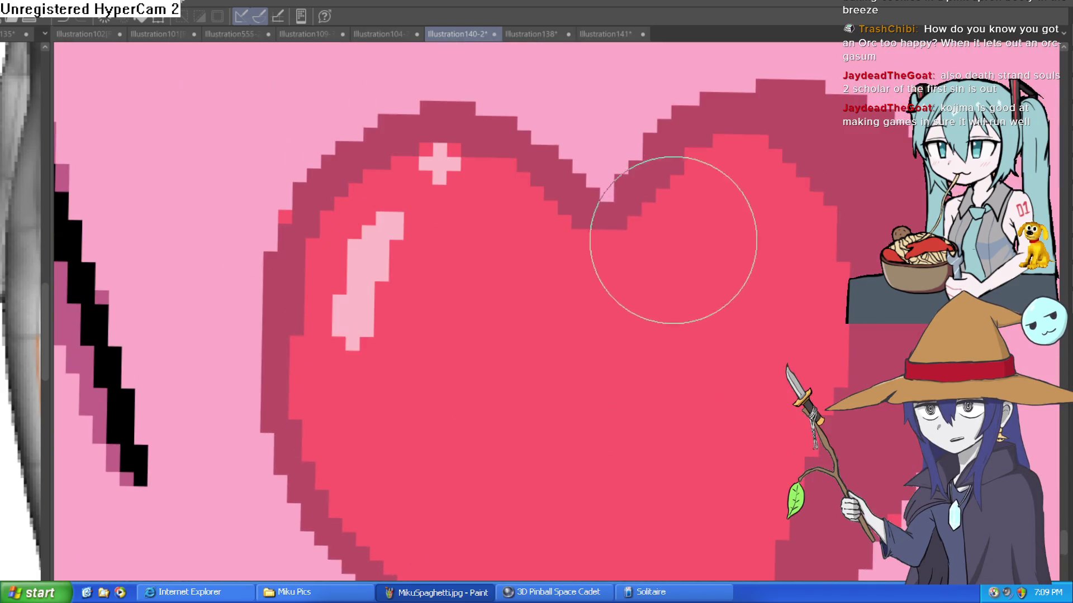
pyautogui.moveTo(703, 112); pyautogui.dragTo(568, 220)
pyautogui.moveTo(736, 304); pyautogui.dragTo(596, 233)
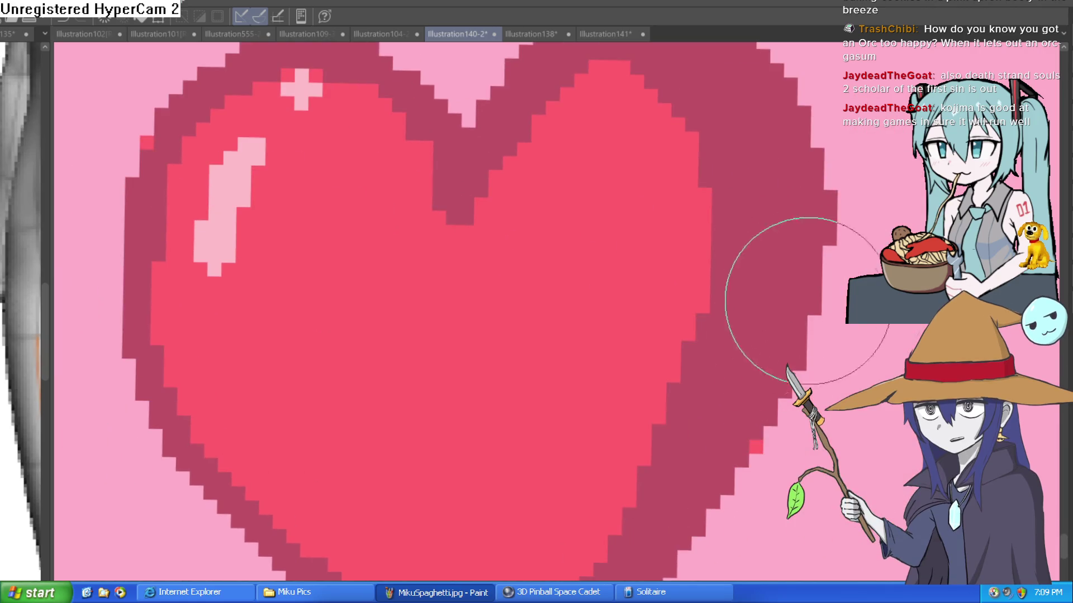
# Shade the right heart's edge in darker pink.
pyautogui.scroll(-4, 742, 395)
pyautogui.scroll(1, 687, 328)
pyautogui.moveTo(855, 304); pyautogui.dragTo(766, 284)
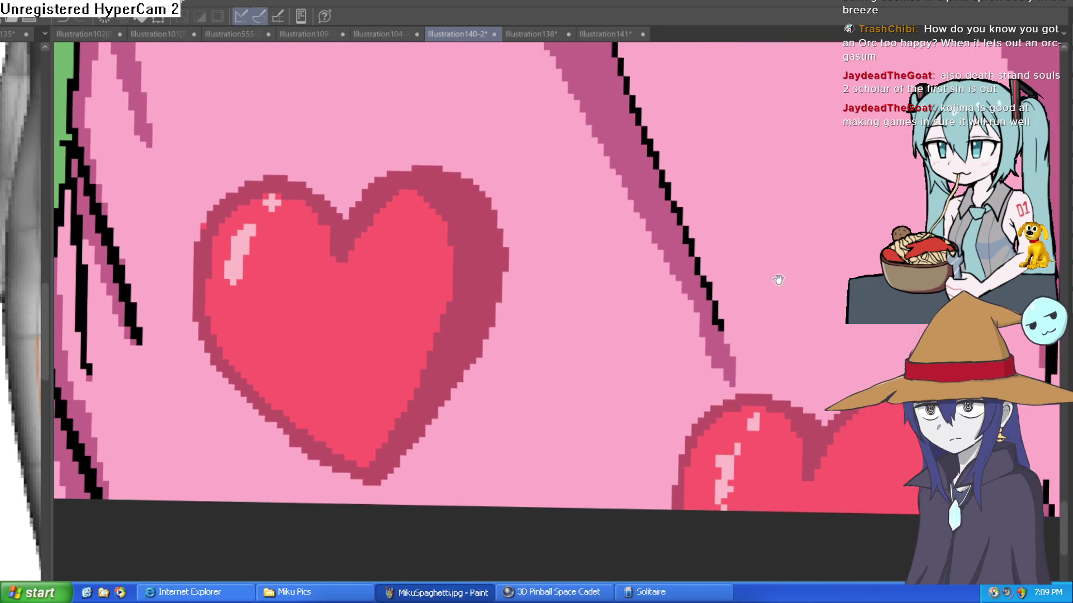
pyautogui.moveTo(804, 318); pyautogui.dragTo(788, 306)
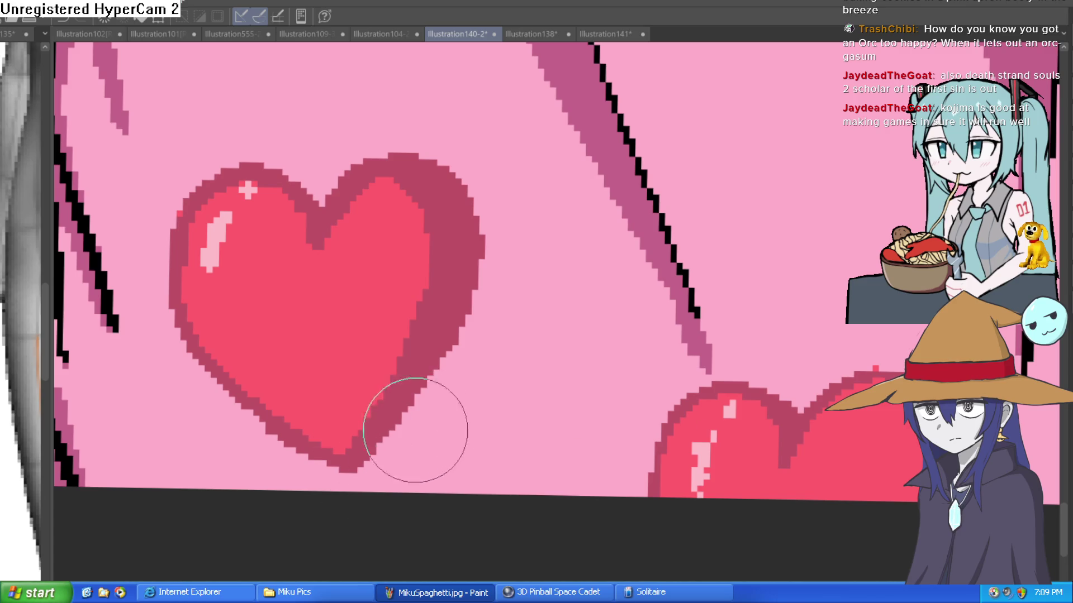
pyautogui.moveTo(1051, 285)
pyautogui.mouseDown()
pyautogui.moveTo(712, 333)
pyautogui.moveTo(461, 348)
pyautogui.mouseUp()
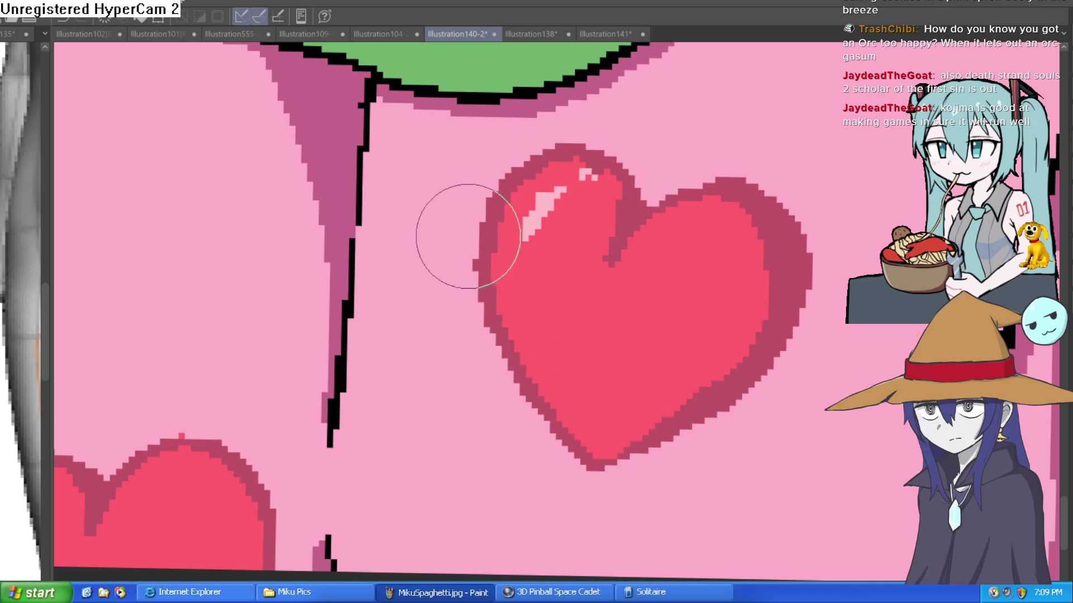
pyautogui.scroll(-4, 754, 431)
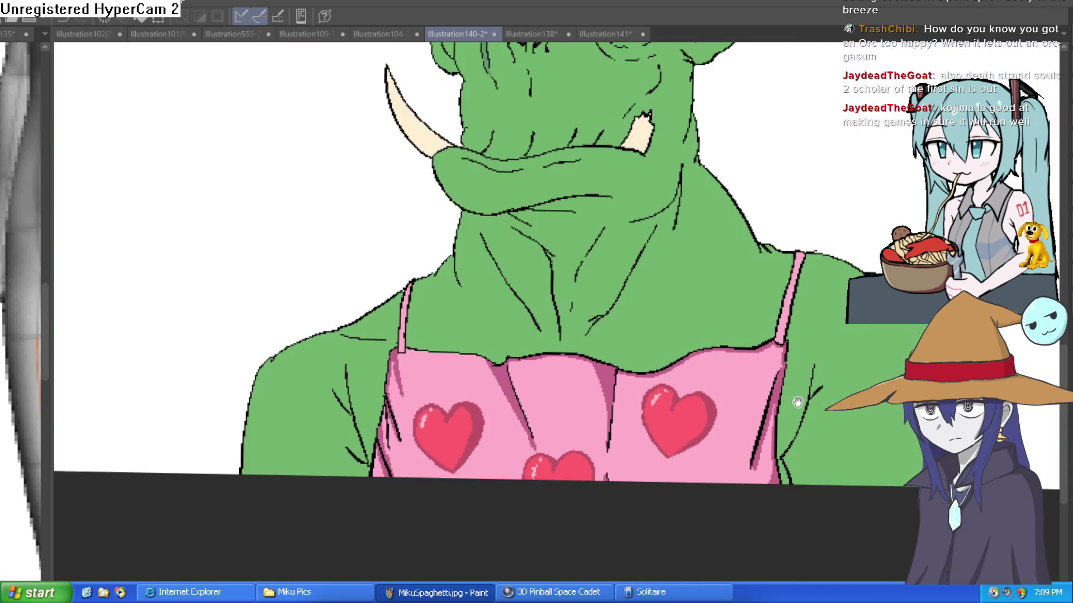
pyautogui.moveTo(796, 402); pyautogui.dragTo(804, 357)
pyautogui.scroll(-1, 803, 357)
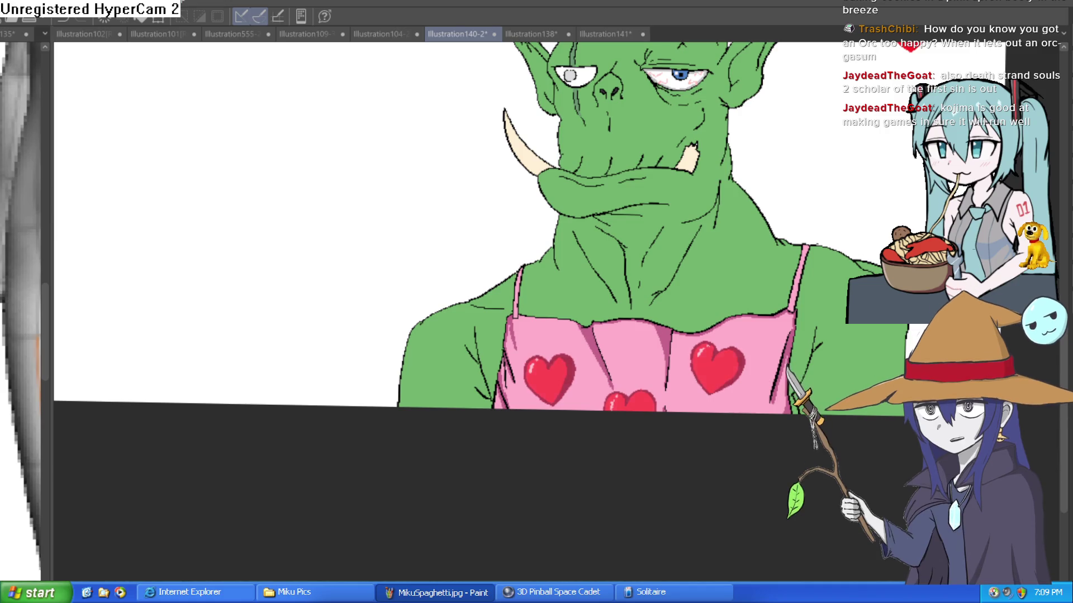
pyautogui.moveTo(911, 353)
pyautogui.mouseDown()
pyautogui.moveTo(861, 416)
pyautogui.moveTo(825, 420)
pyautogui.mouseUp()
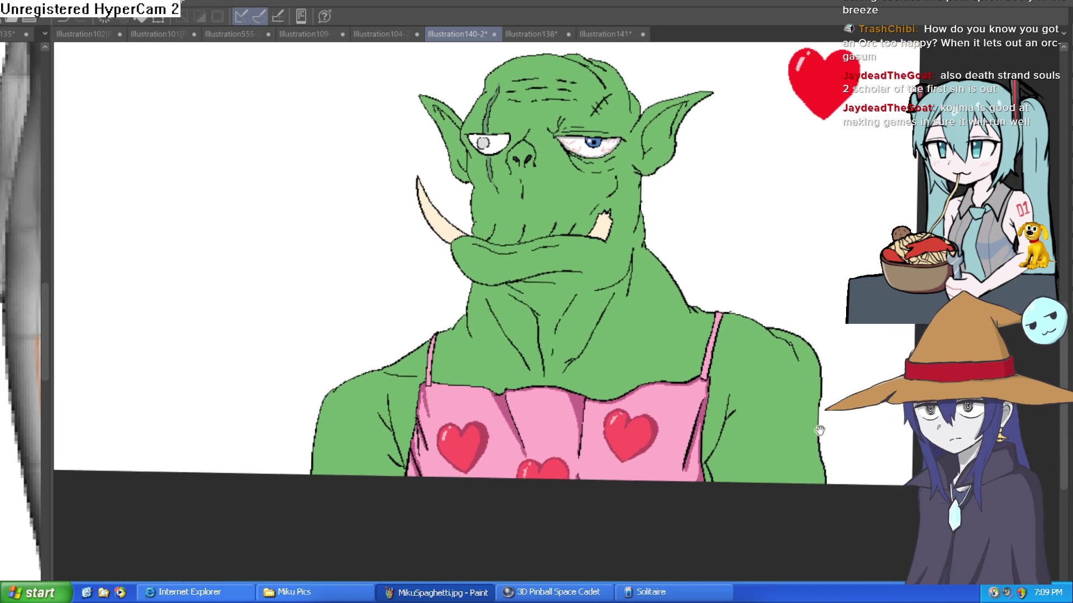
pyautogui.scroll(-2, 813, 428)
pyautogui.scroll(2, 802, 429)
pyautogui.scroll(1, 771, 318)
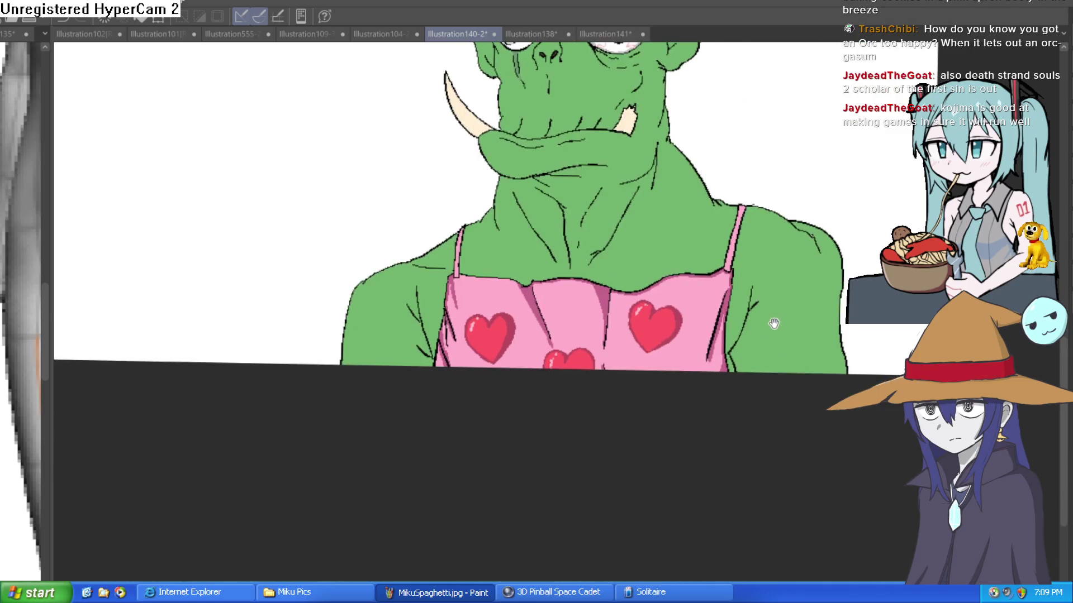
pyautogui.scroll(-1, 771, 319)
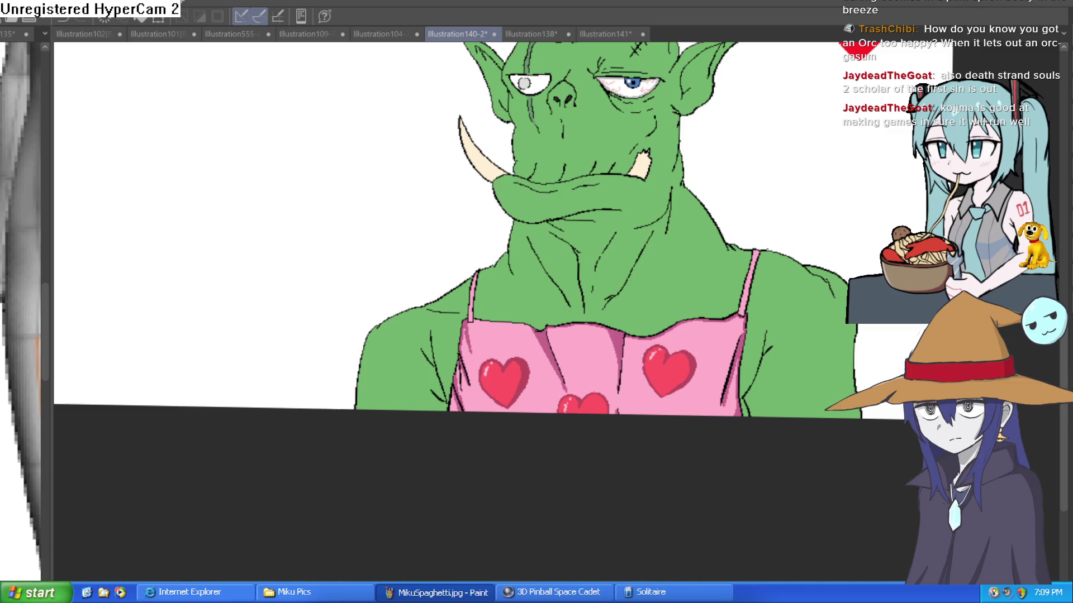
pyautogui.scroll(4, 704, 357)
pyautogui.moveTo(665, 303)
pyautogui.mouseDown()
pyautogui.moveTo(692, 360)
pyautogui.moveTo(612, 468)
pyautogui.moveTo(529, 483)
pyautogui.mouseUp()
# Shade the left heart's right edge light pink and darken the shadow beneath it.
pyautogui.moveTo(471, 503); pyautogui.dragTo(479, 371)
pyautogui.moveTo(502, 438)
pyautogui.mouseDown()
pyautogui.moveTo(619, 527)
pyautogui.moveTo(654, 532)
pyautogui.mouseUp()
pyautogui.moveTo(359, 338)
pyautogui.mouseDown()
pyautogui.moveTo(330, 438)
pyautogui.moveTo(256, 500)
pyautogui.mouseUp()
pyautogui.moveTo(264, 462); pyautogui.dragTo(331, 426)
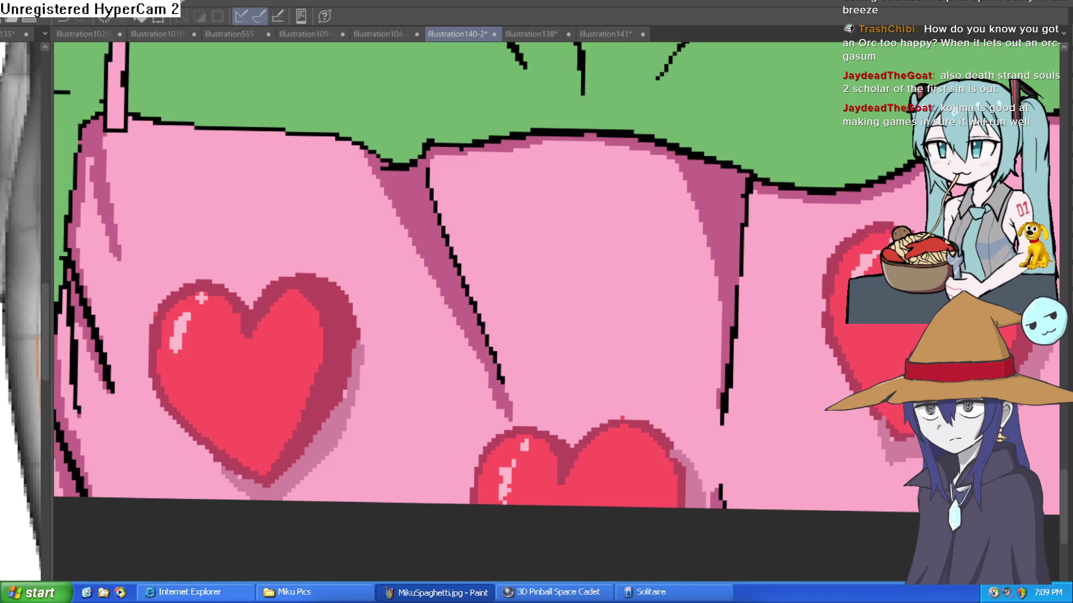
# Undo the too-dark mauve shadow strokes on the hearts.
pyautogui.hotkey('ctrl', 'z')
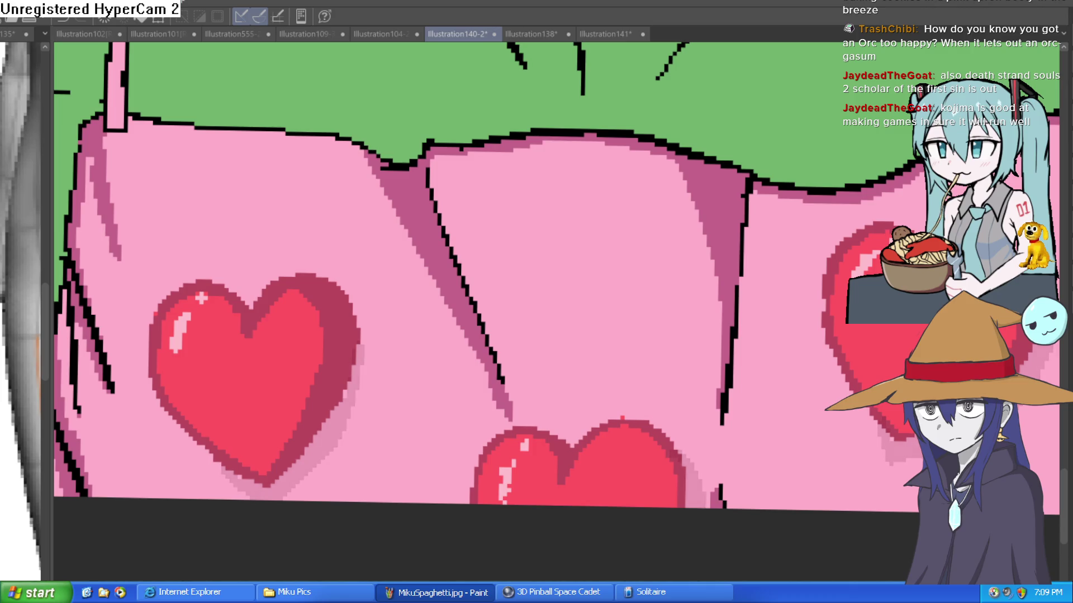
pyautogui.scroll(-3, 622, 418)
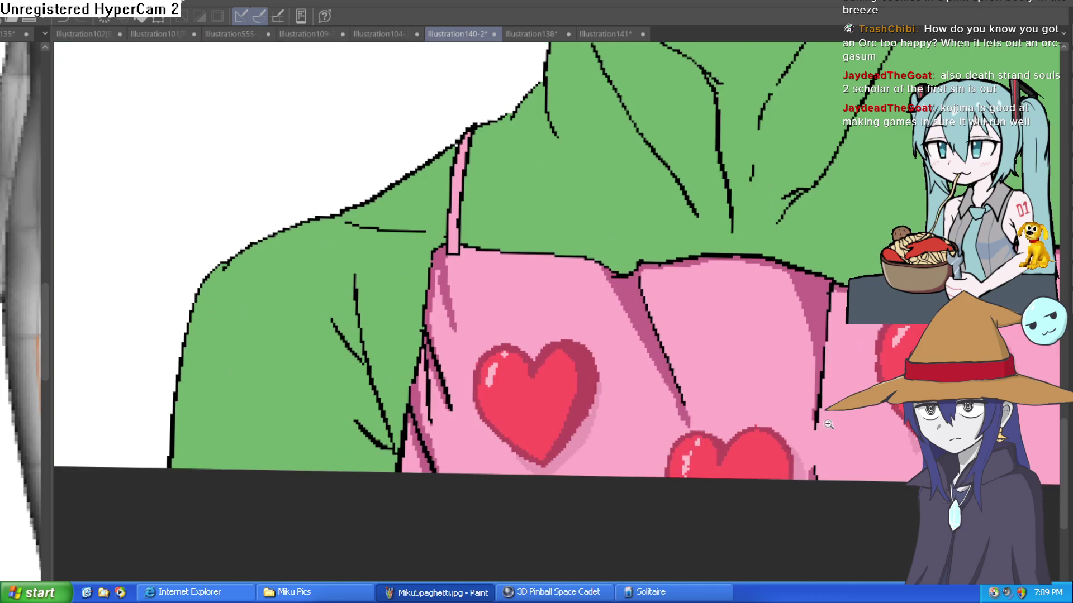
pyautogui.scroll(5, 605, 426)
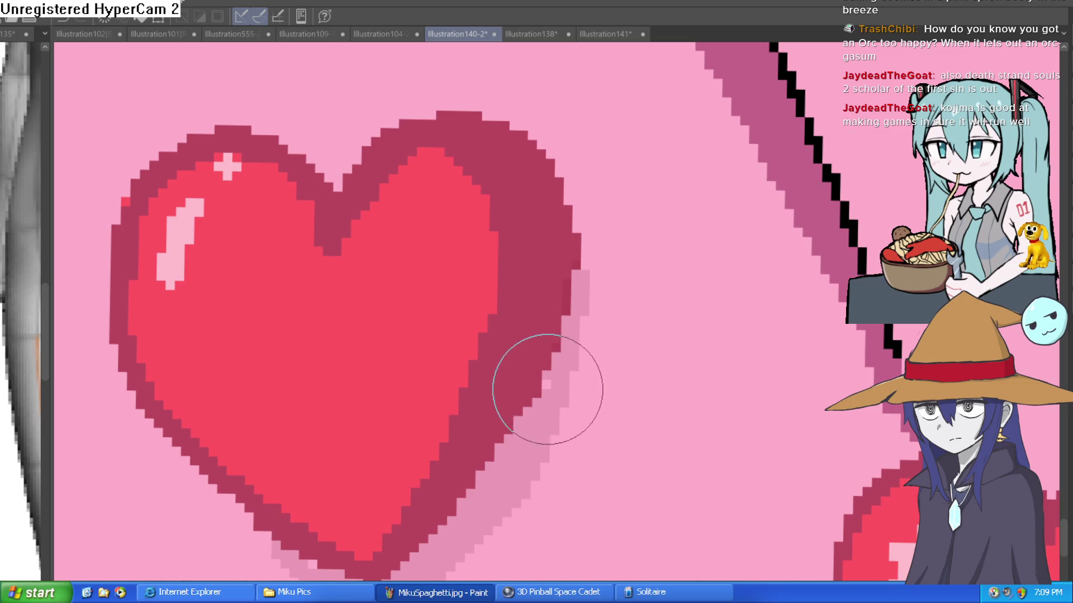
pyautogui.scroll(-5, 587, 383)
pyautogui.scroll(5, 486, 391)
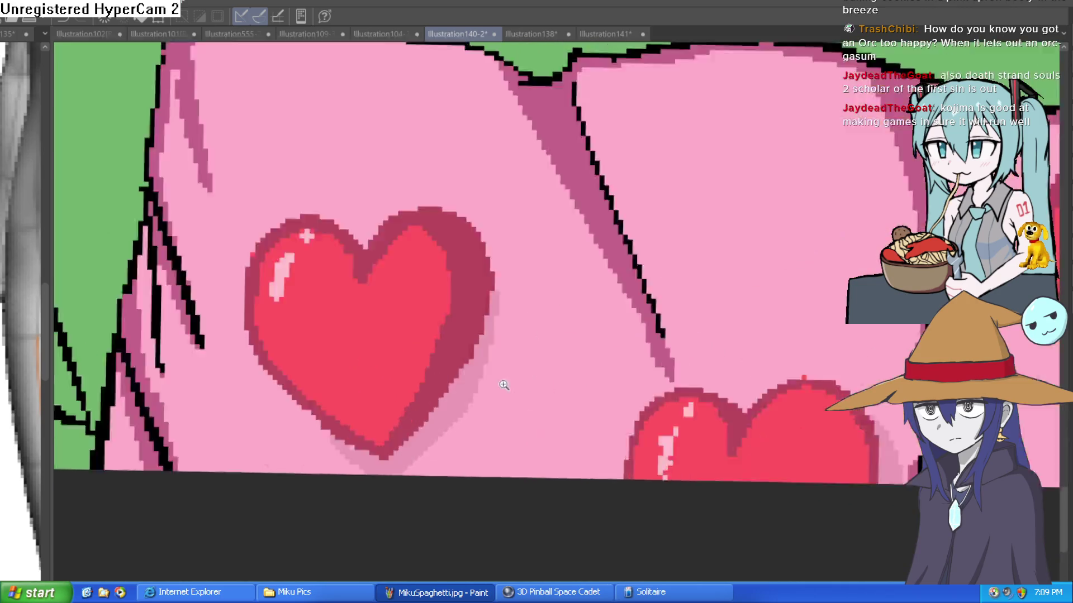
pyautogui.scroll(-5, 594, 363)
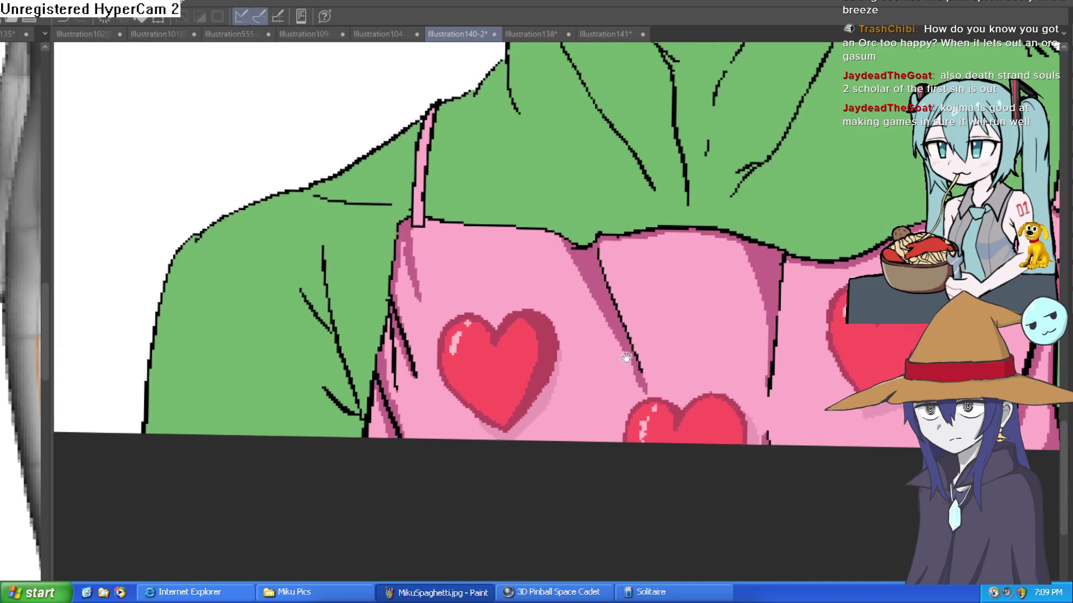
pyautogui.scroll(-3, 594, 364)
pyautogui.scroll(-3, 799, 392)
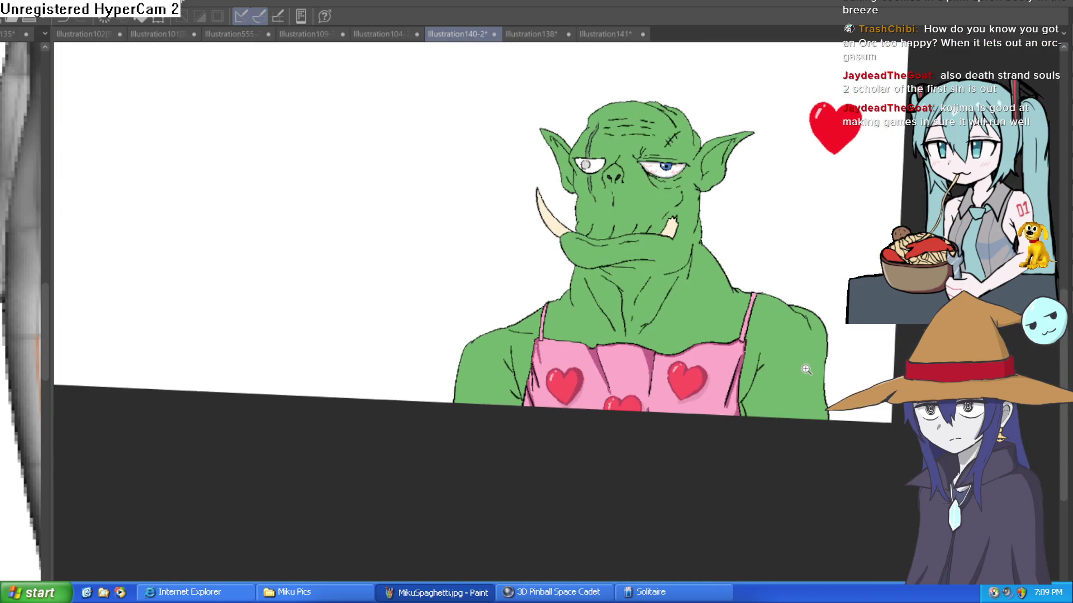
pyautogui.scroll(3, 660, 362)
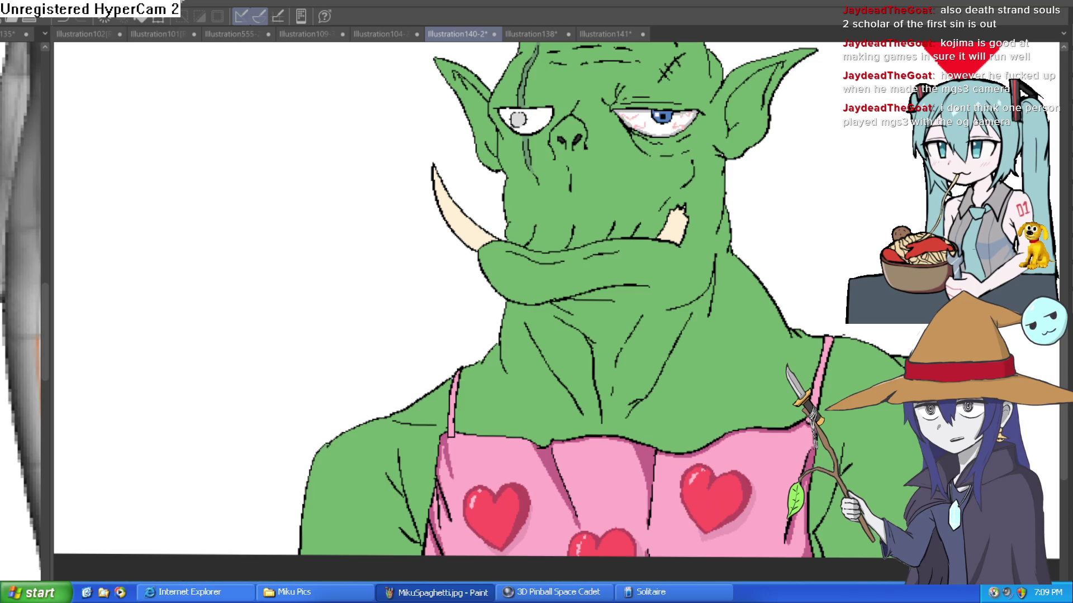
pyautogui.scroll(-3, 759, 279)
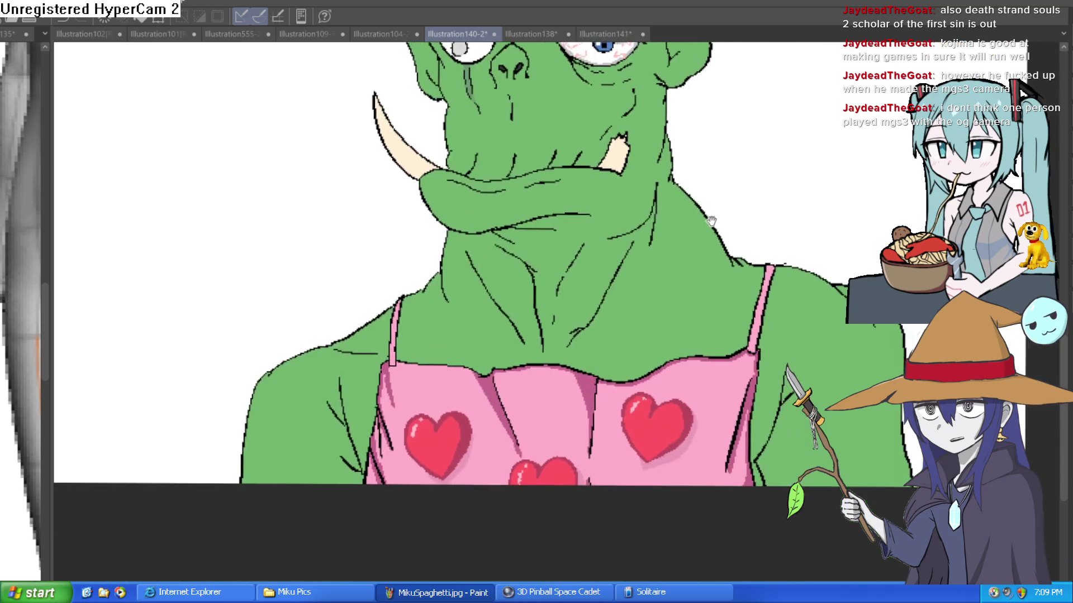
pyautogui.moveTo(735, 304); pyautogui.dragTo(695, 300)
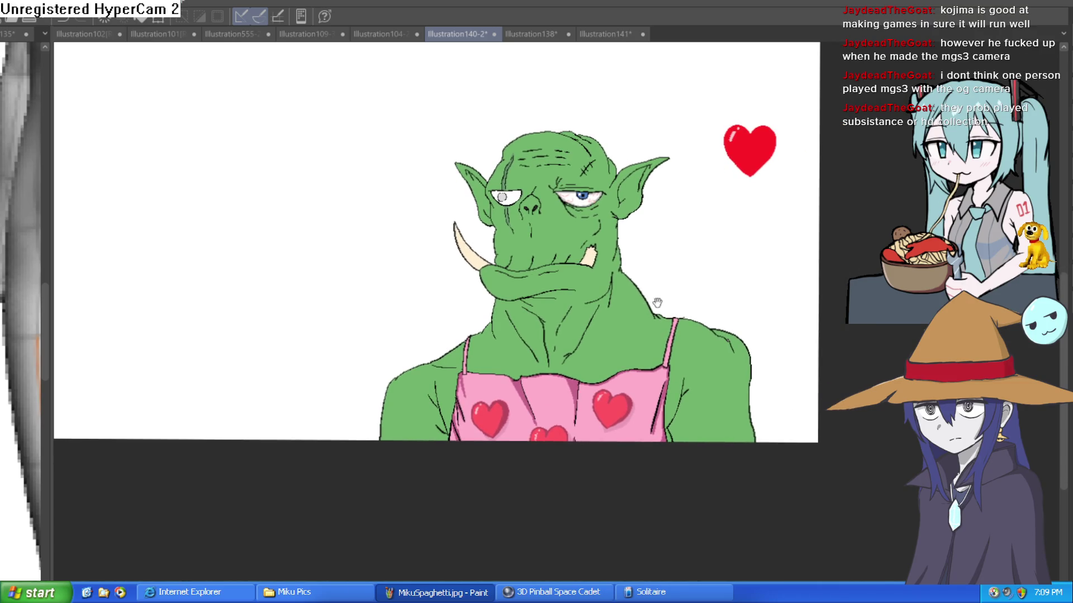
pyautogui.scroll(1, 535, 379)
pyautogui.scroll(2, 534, 379)
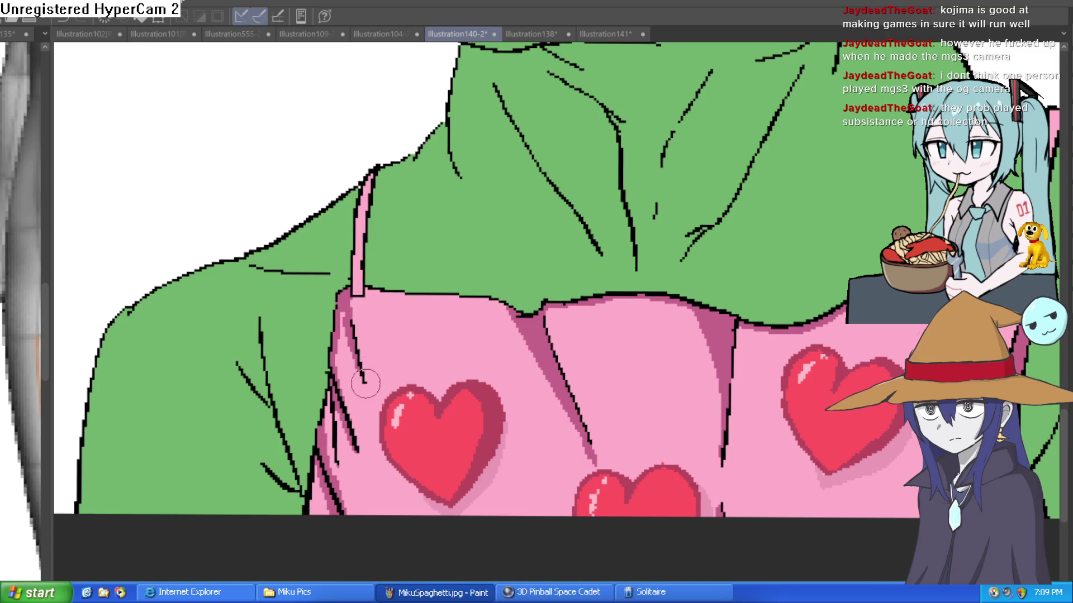
pyautogui.moveTo(832, 341); pyautogui.dragTo(592, 279)
pyautogui.scroll(-5, 802, 270)
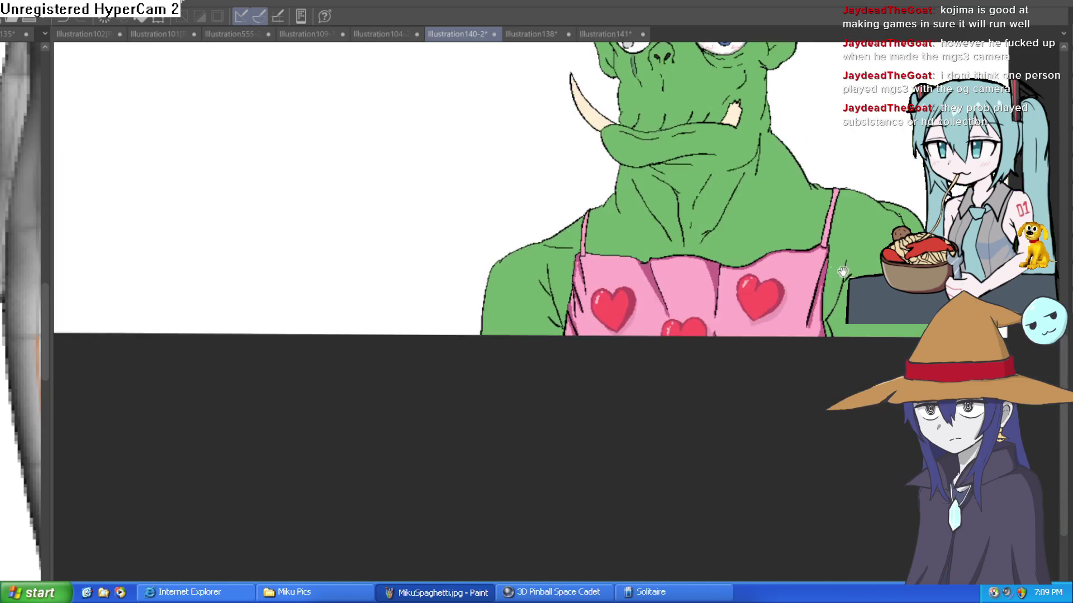
pyautogui.scroll(2, 803, 270)
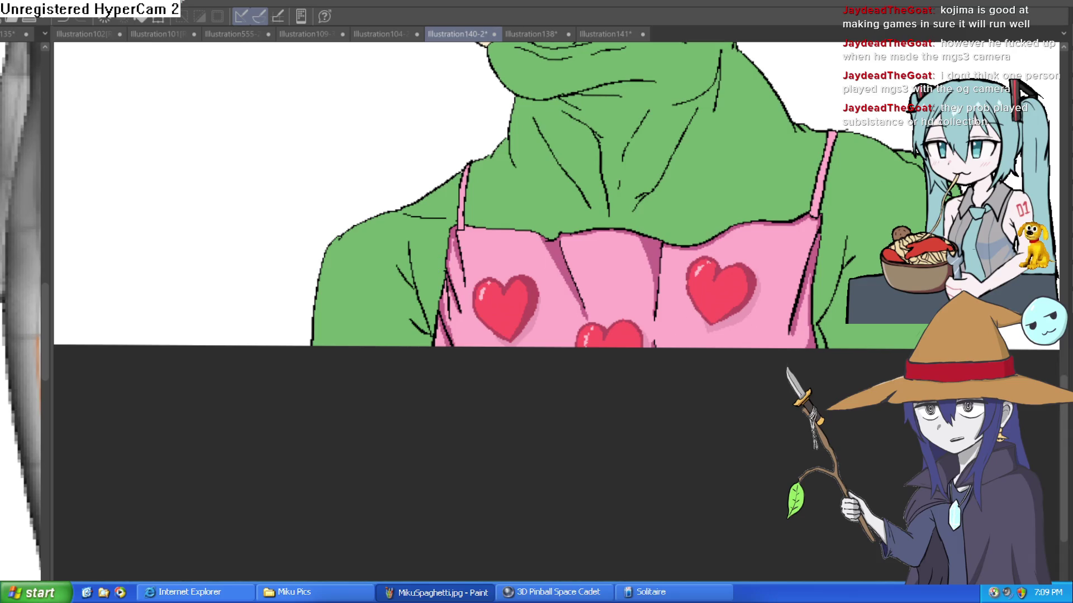
pyautogui.scroll(4, 823, 280)
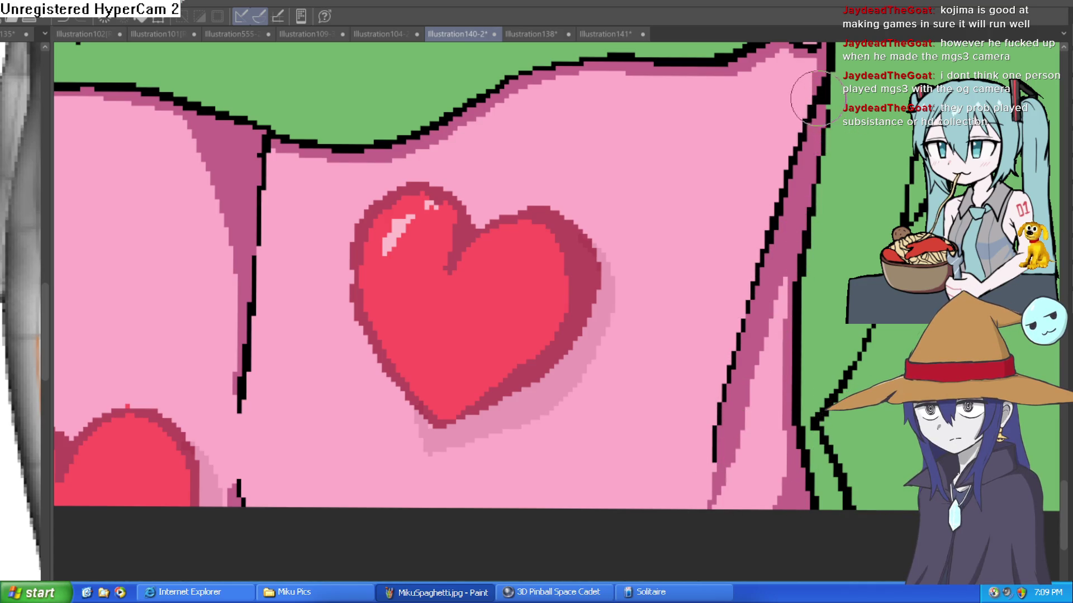
# Paint a light pink highlight along the apron's upper-left diagonal fold, widening it near the top.
pyautogui.moveTo(799, 131); pyautogui.dragTo(811, 94)
pyautogui.scroll(-2, 810, 94)
pyautogui.scroll(-2, 830, 239)
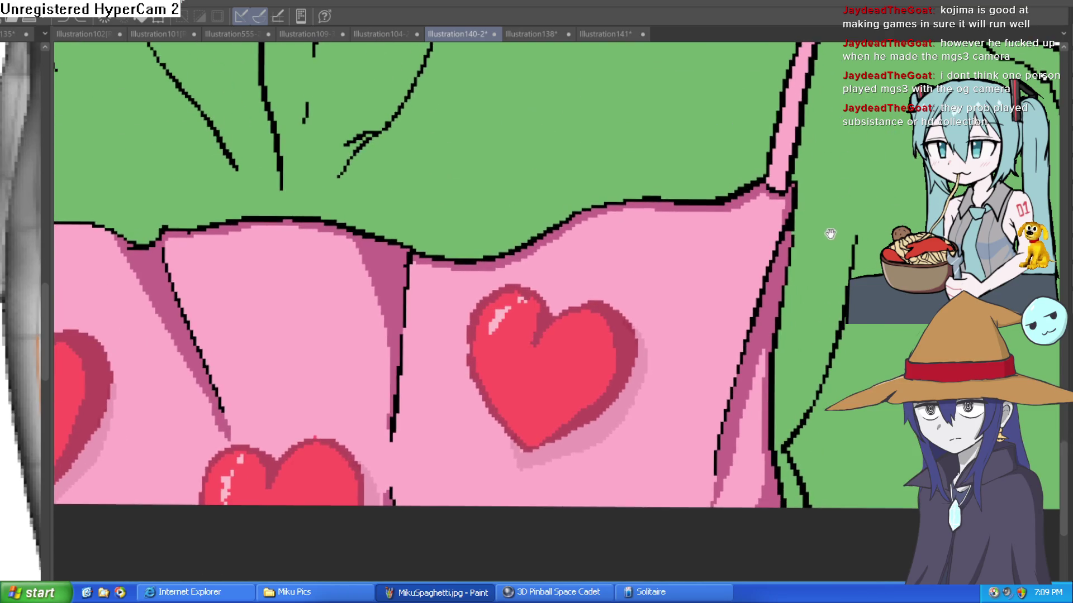
pyautogui.moveTo(830, 239); pyautogui.dragTo(809, 287)
pyautogui.scroll(1, 809, 288)
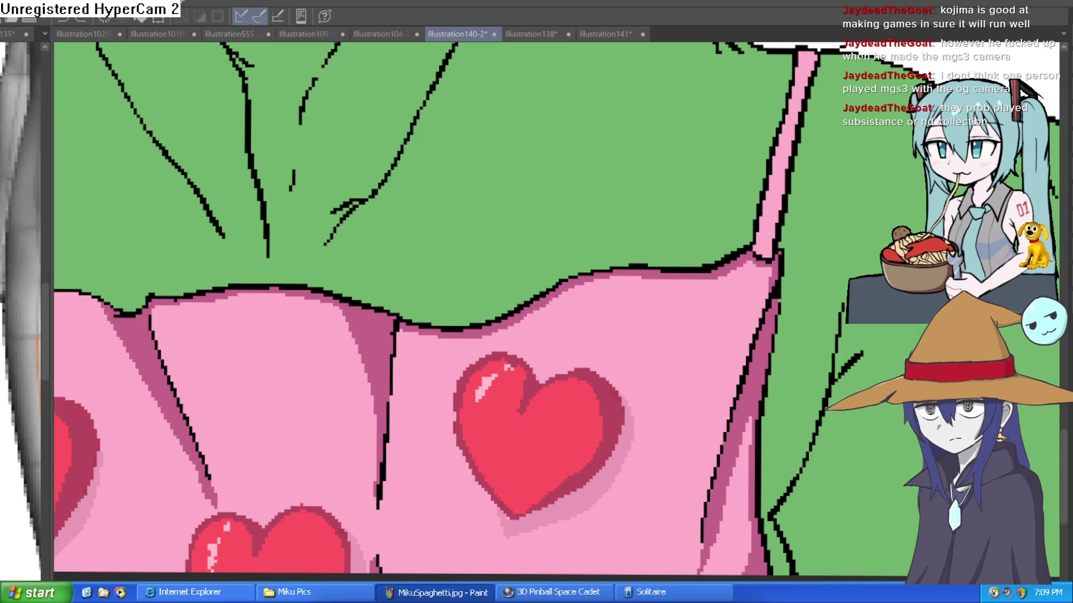
pyautogui.moveTo(252, 379); pyautogui.dragTo(246, 365)
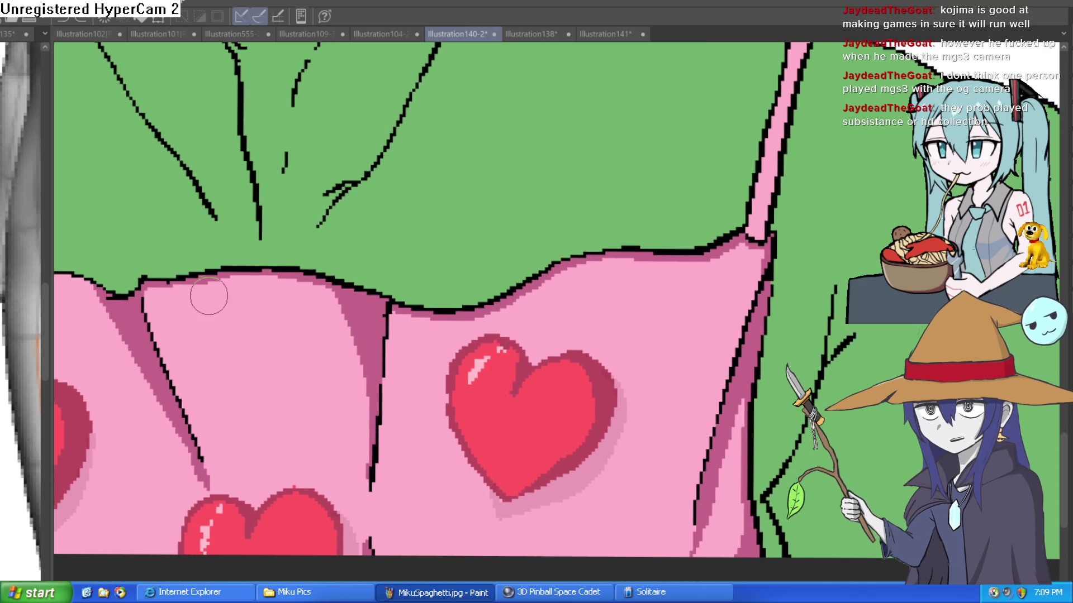
pyautogui.moveTo(149, 301); pyautogui.dragTo(211, 468)
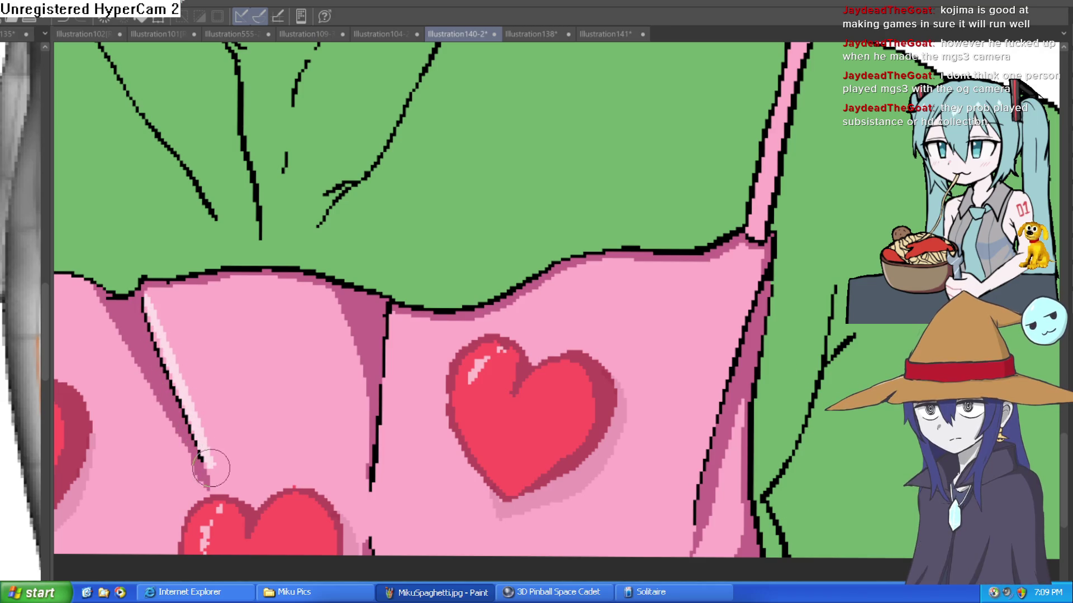
pyautogui.moveTo(184, 399); pyautogui.dragTo(147, 290)
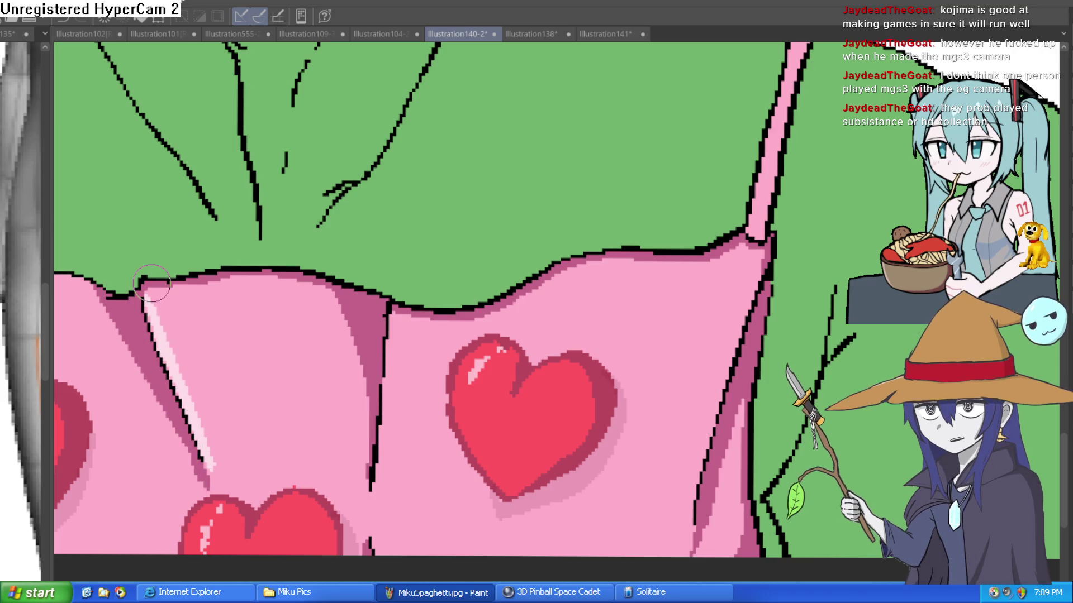
# Highlight the vertical apron fold in light pink, then zoom out to view the whole orc.
pyautogui.moveTo(376, 486)
pyautogui.mouseDown()
pyautogui.moveTo(387, 407)
pyautogui.moveTo(390, 438)
pyautogui.moveTo(394, 316)
pyautogui.moveTo(384, 463)
pyautogui.mouseUp()
pyautogui.scroll(-5, 384, 462)
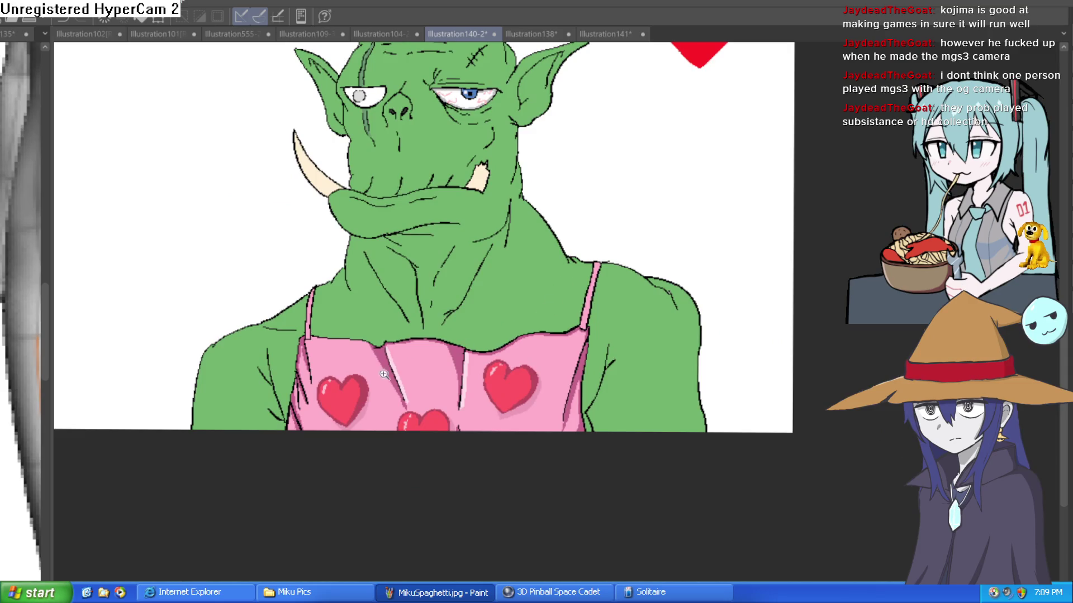
pyautogui.scroll(5, 439, 274)
pyautogui.moveTo(398, 249)
pyautogui.mouseDown()
pyautogui.moveTo(431, 307)
pyautogui.moveTo(503, 510)
pyautogui.moveTo(502, 545)
pyautogui.mouseUp()
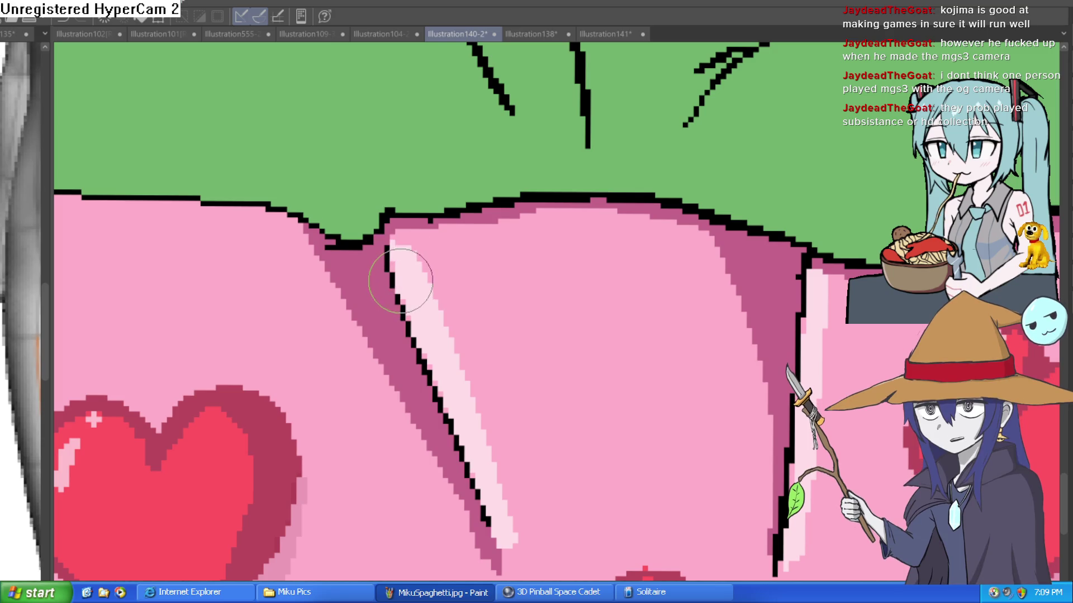
pyautogui.moveTo(457, 338); pyautogui.dragTo(401, 226)
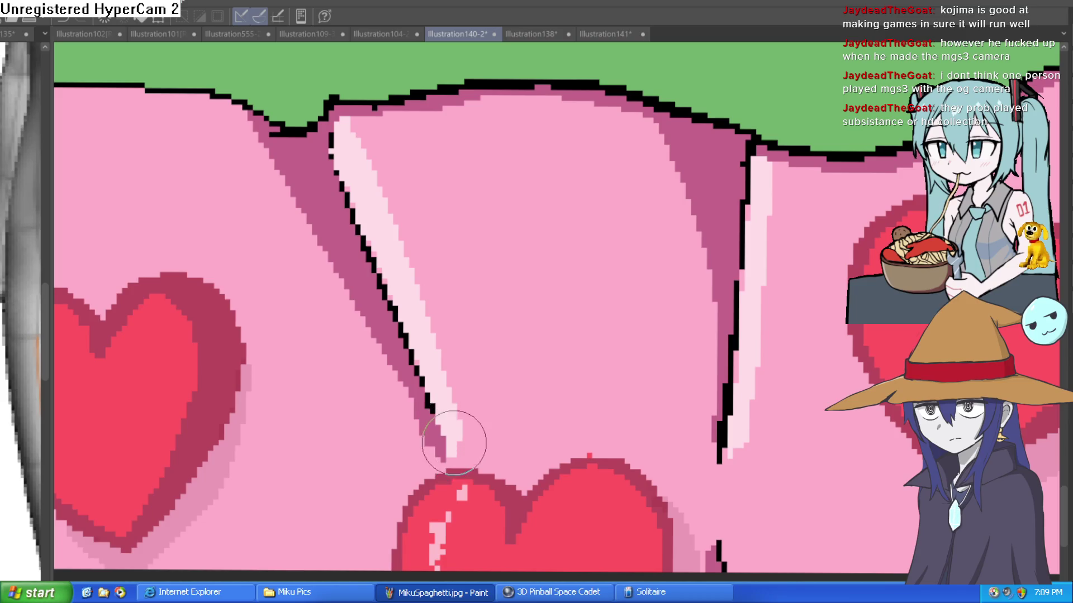
pyautogui.hotkey('ctrl', '0')
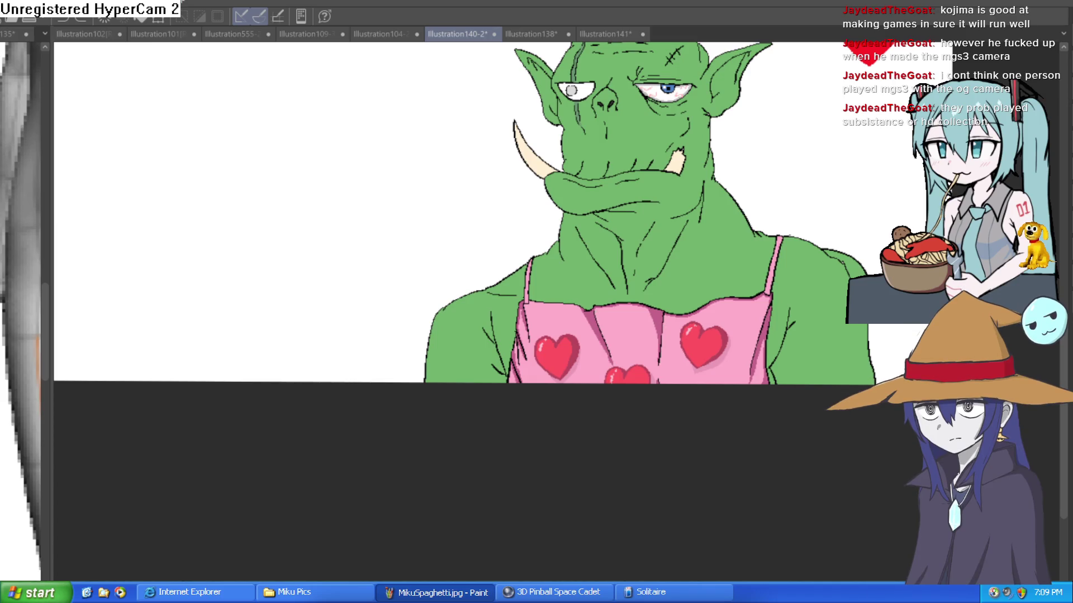
pyautogui.click(749, 308)
# Zoom in closer on the apron and frame the orc's green chest and neck.
pyautogui.click(686, 309)
pyautogui.scroll(-1, 686, 308)
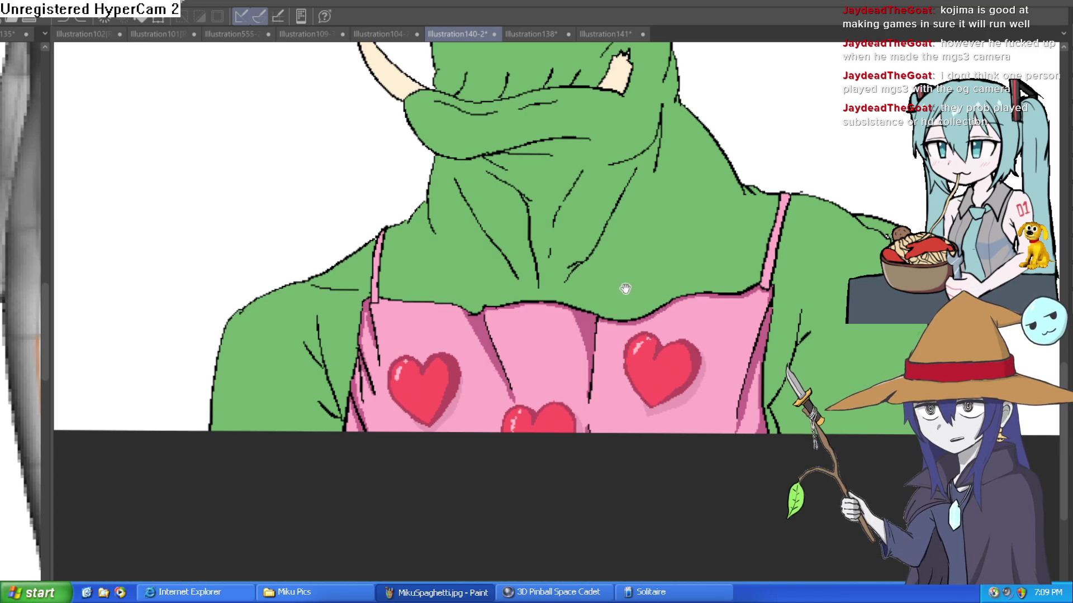
pyautogui.moveTo(626, 285)
pyautogui.mouseDown()
pyautogui.moveTo(620, 256)
pyautogui.moveTo(650, 359)
pyautogui.mouseUp()
pyautogui.scroll(2, 621, 257)
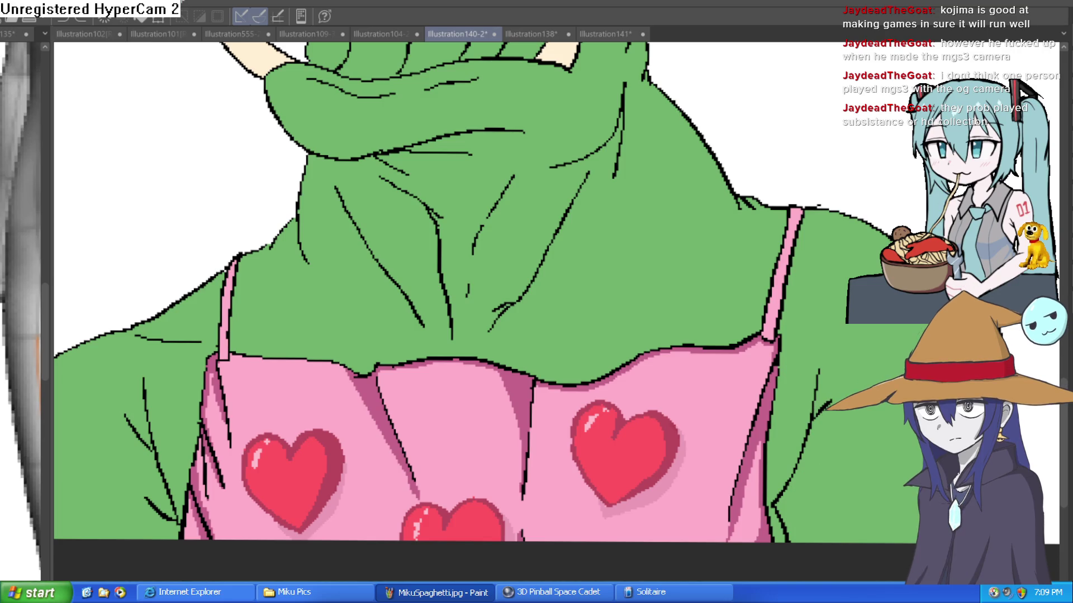
pyautogui.scroll(-3, 724, 310)
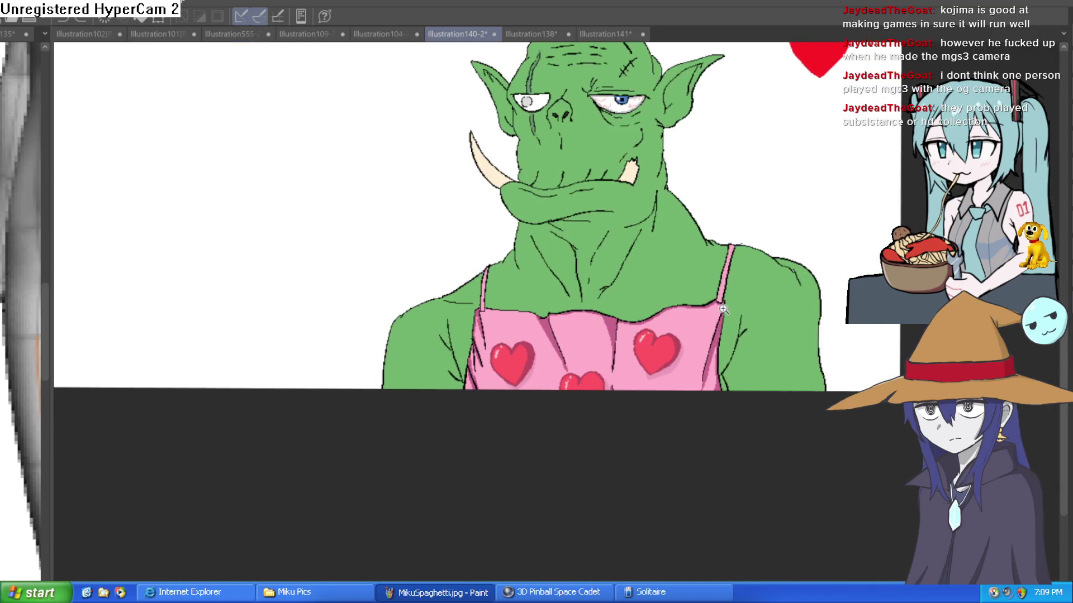
pyautogui.scroll(5, 723, 310)
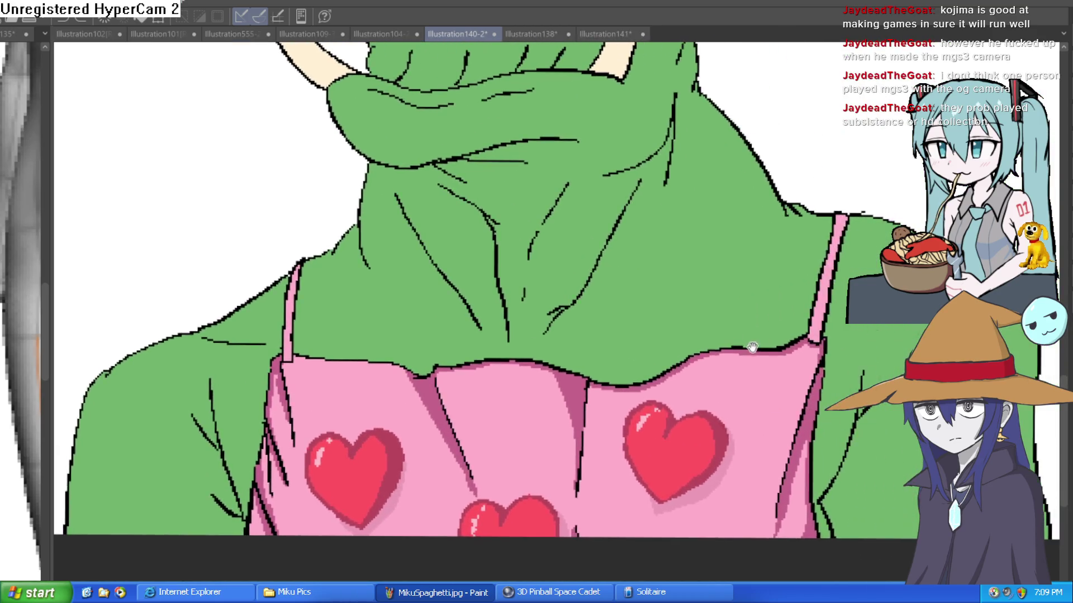
pyautogui.moveTo(751, 347); pyautogui.dragTo(741, 414)
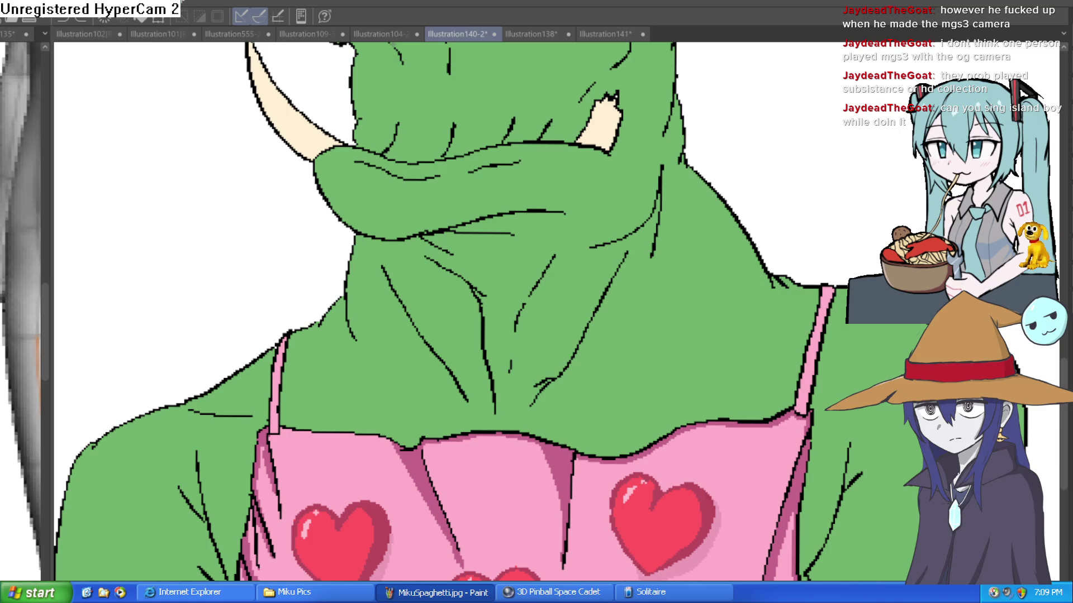
# Adjust the zoom on the orc's apron hearts.
pyautogui.scroll(-4, 778, 242)
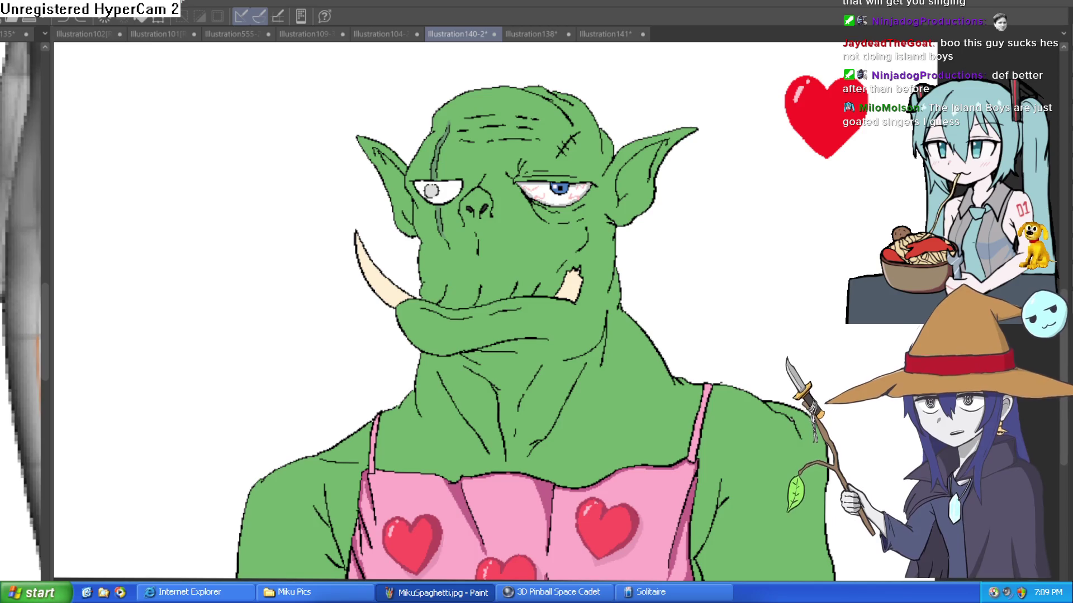
# Try a tear line under the orc's blue eye, then undo it.
pyautogui.moveTo(543, 205); pyautogui.dragTo(547, 221)
pyautogui.hotkey('ctrl', 'z')
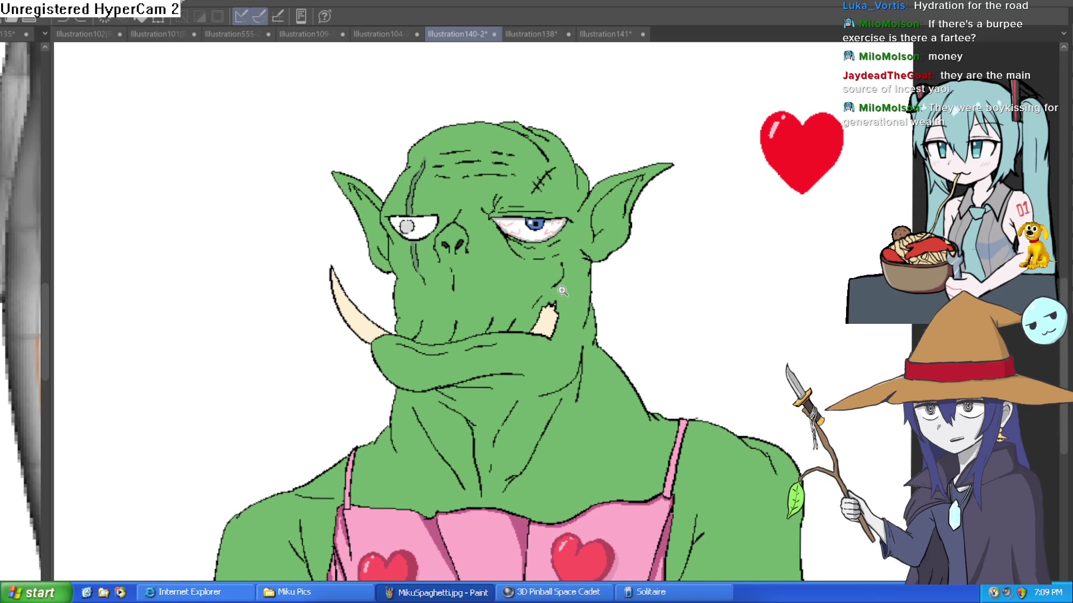
# Frame the orc's neck and apron, then flip the canvas view horizontally to check the drawing.
pyautogui.scroll(5, 651, 270)
pyautogui.scroll(-3, 668, 295)
pyautogui.scroll(-2, 668, 295)
pyautogui.moveTo(704, 250); pyautogui.dragTo(742, 120)
pyautogui.scroll(-2, 861, 239)
pyautogui.moveTo(860, 238)
pyautogui.mouseDown()
pyautogui.moveTo(692, 189)
pyautogui.moveTo(698, 209)
pyautogui.mouseUp()
pyautogui.scroll(3, 693, 189)
pyautogui.scroll(1, 816, 349)
pyautogui.scroll(-4, 816, 349)
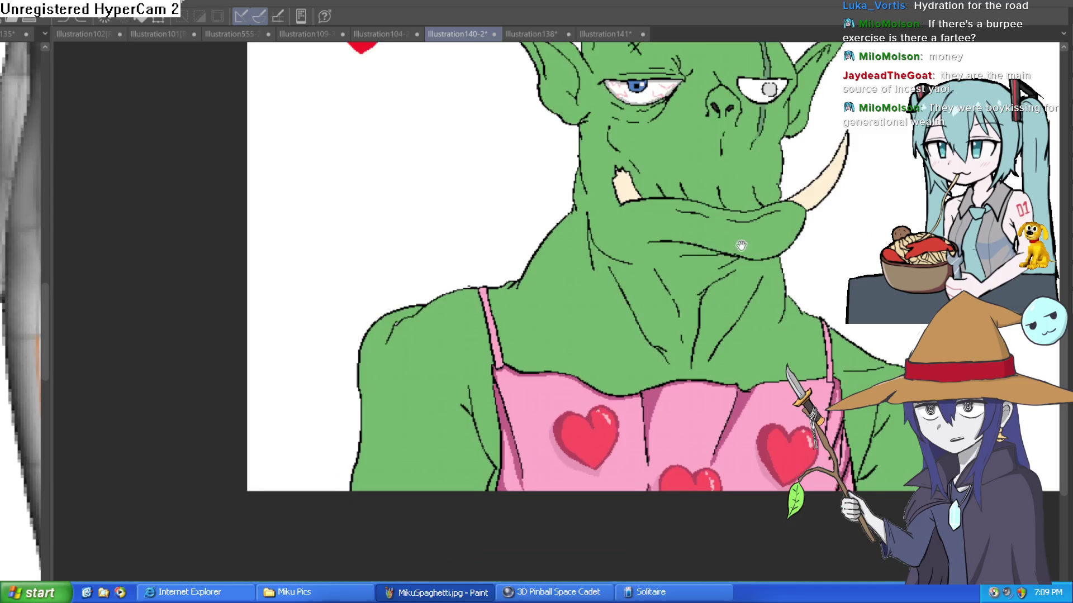
pyautogui.press('h')
pyautogui.press('h')
pyautogui.press('h')
pyautogui.press('h')
pyautogui.press('h')
pyautogui.press('h')
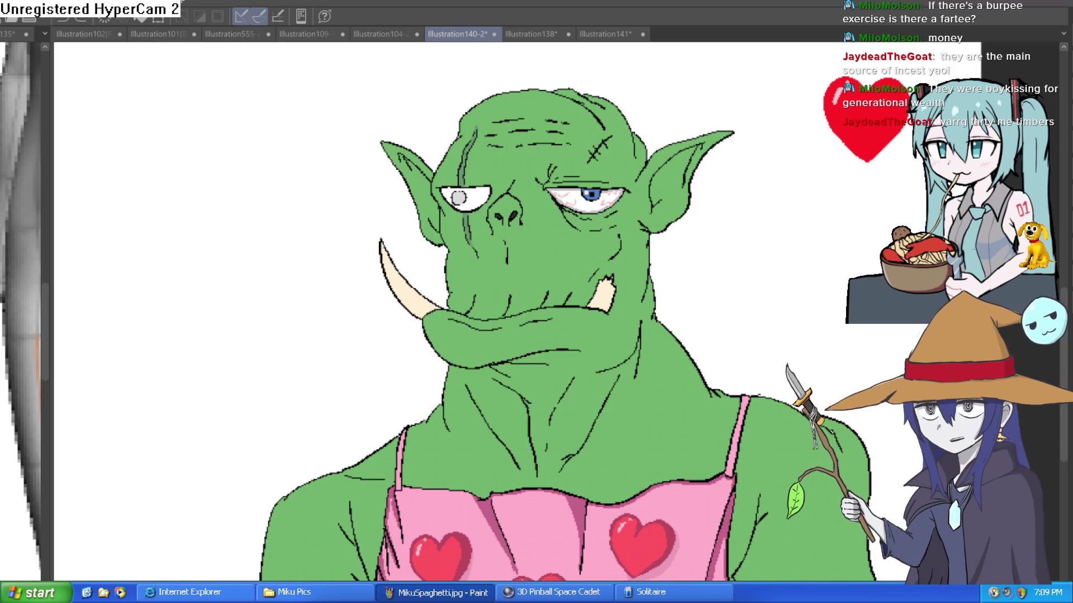
# Pan and zoom back out to see the whole orc and apron.
pyautogui.moveTo(749, 285); pyautogui.dragTo(734, 159)
pyautogui.scroll(-2, 761, 184)
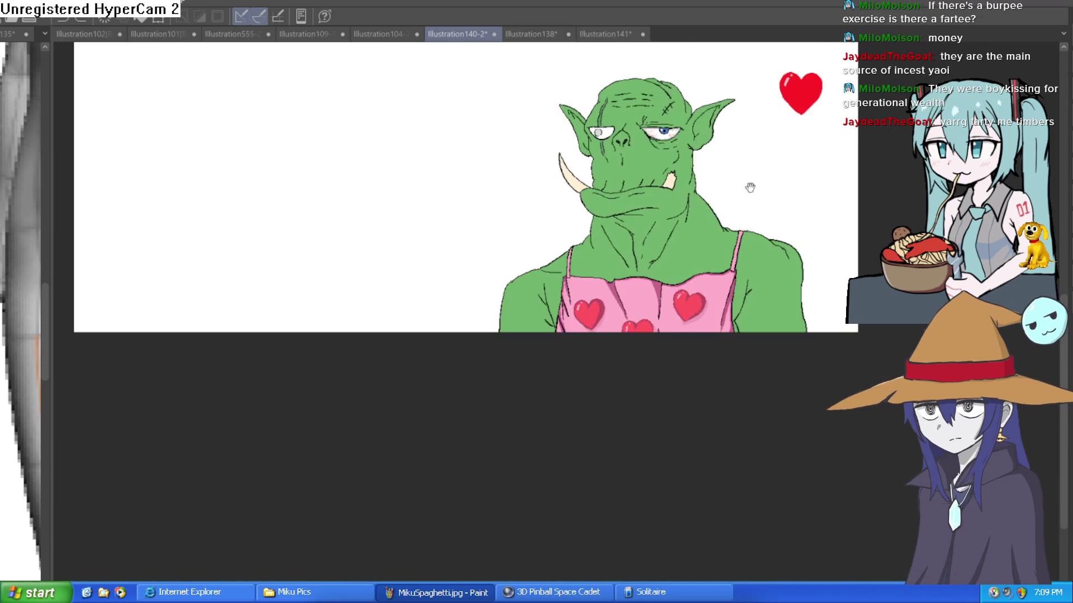
pyautogui.scroll(3, 630, 215)
pyautogui.scroll(-1, 491, 191)
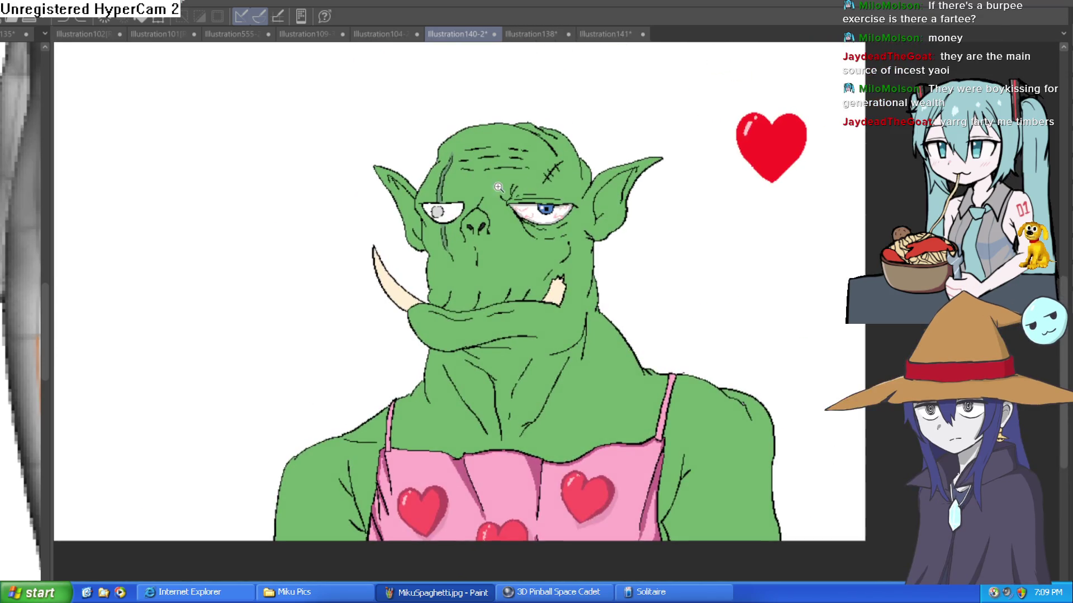
pyautogui.scroll(3, 490, 191)
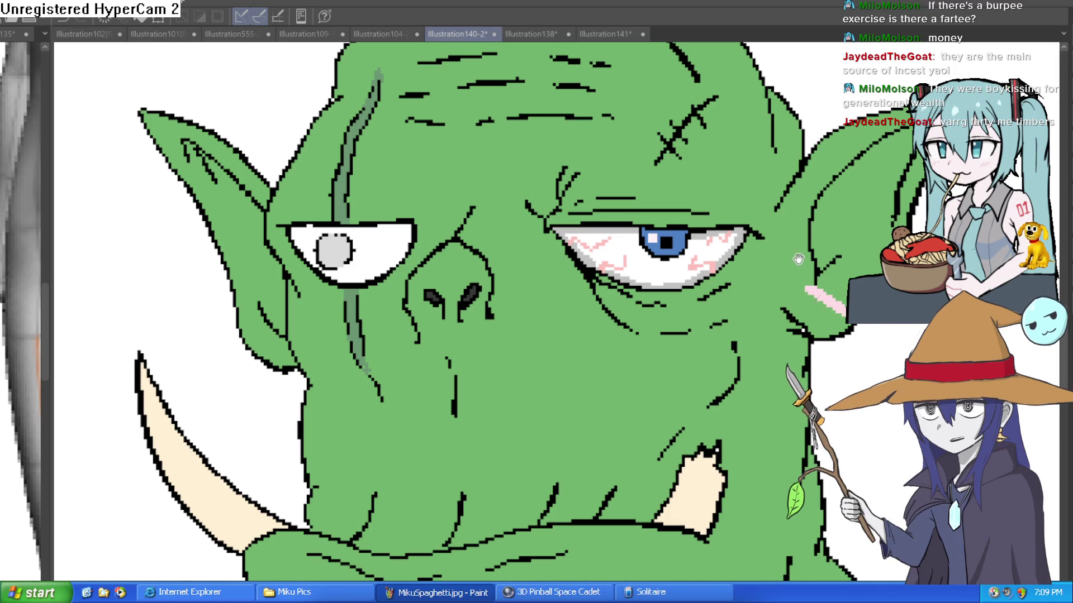
pyautogui.hotkey('ctrl', '-')
pyautogui.hotkey('ctrl', '-')
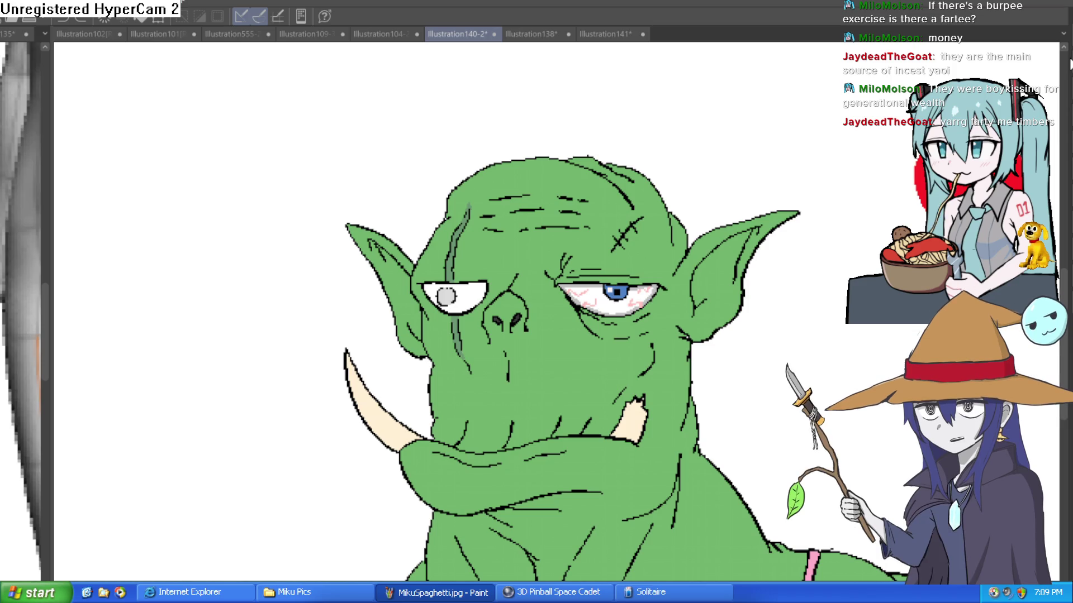
pyautogui.scroll(-5, 699, 442)
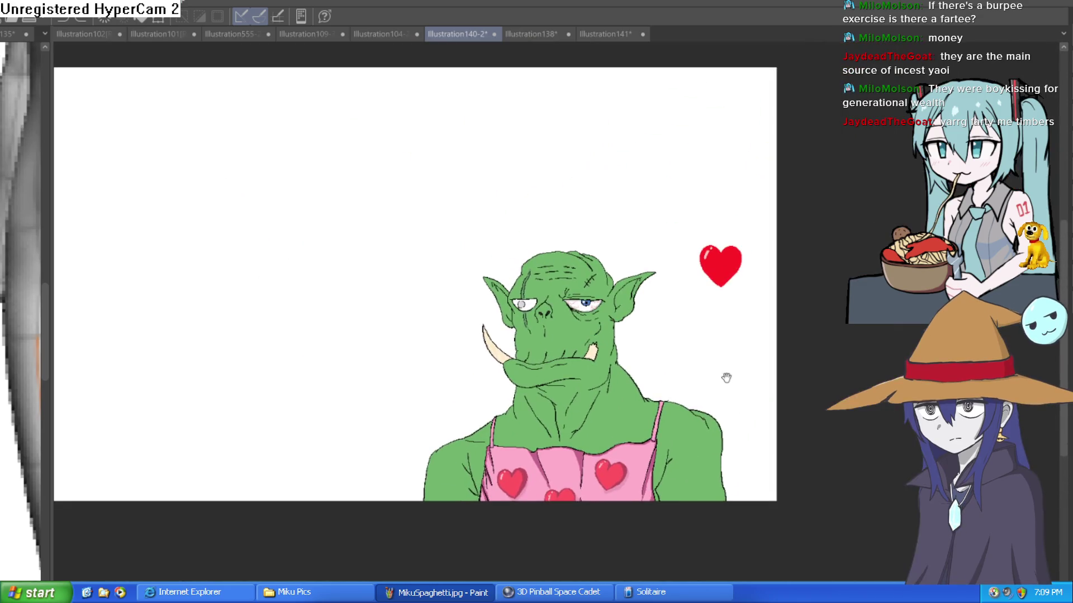
pyautogui.scroll(2, 652, 351)
pyautogui.scroll(-1, 681, 335)
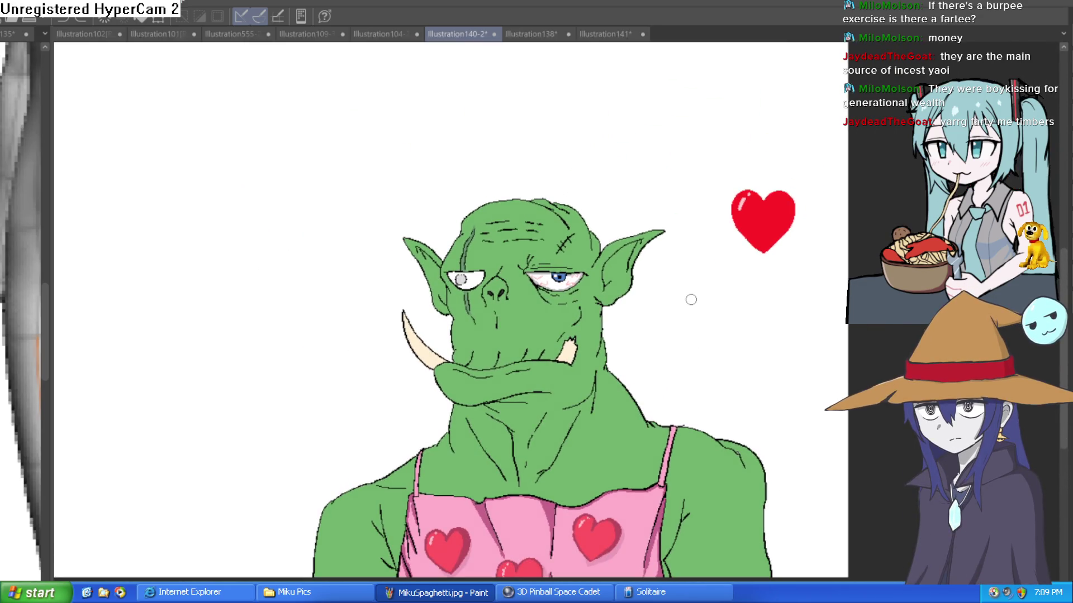
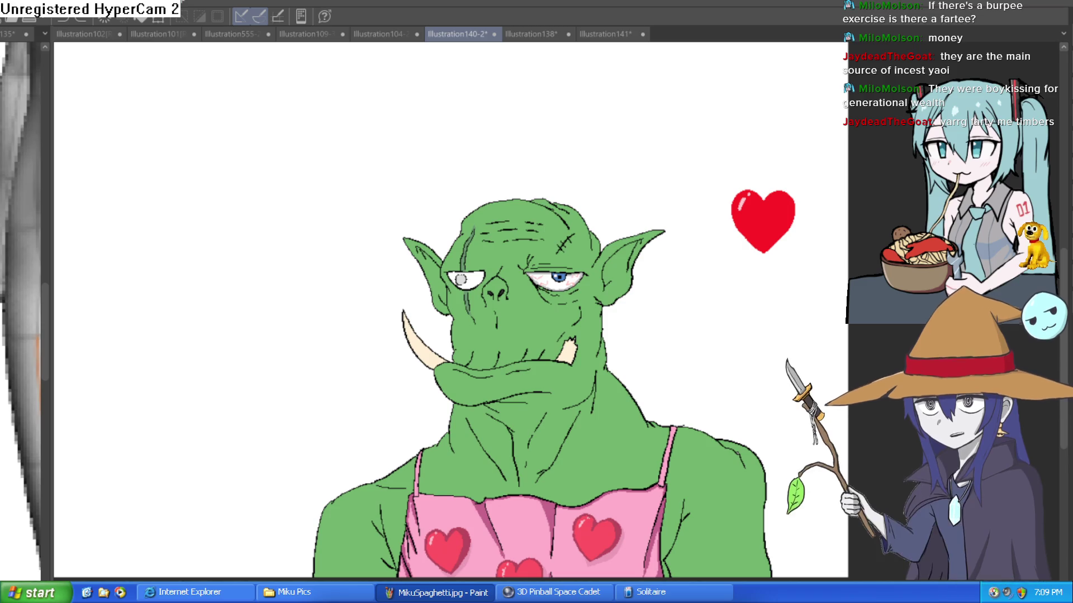
# Undo a stray stroke above the orc's head and frame the face and tusk above the apron.
pyautogui.moveTo(628, 192); pyautogui.dragTo(695, 93)
pyautogui.hotkey('ctrl', 'z')
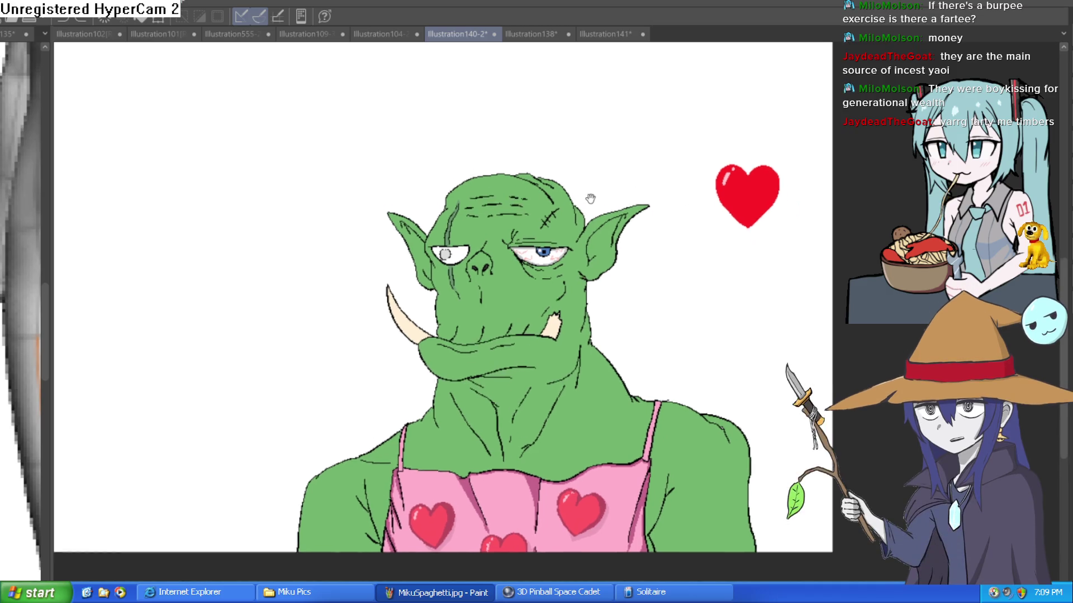
pyautogui.scroll(5, 631, 207)
pyautogui.moveTo(625, 216); pyautogui.dragTo(618, 282)
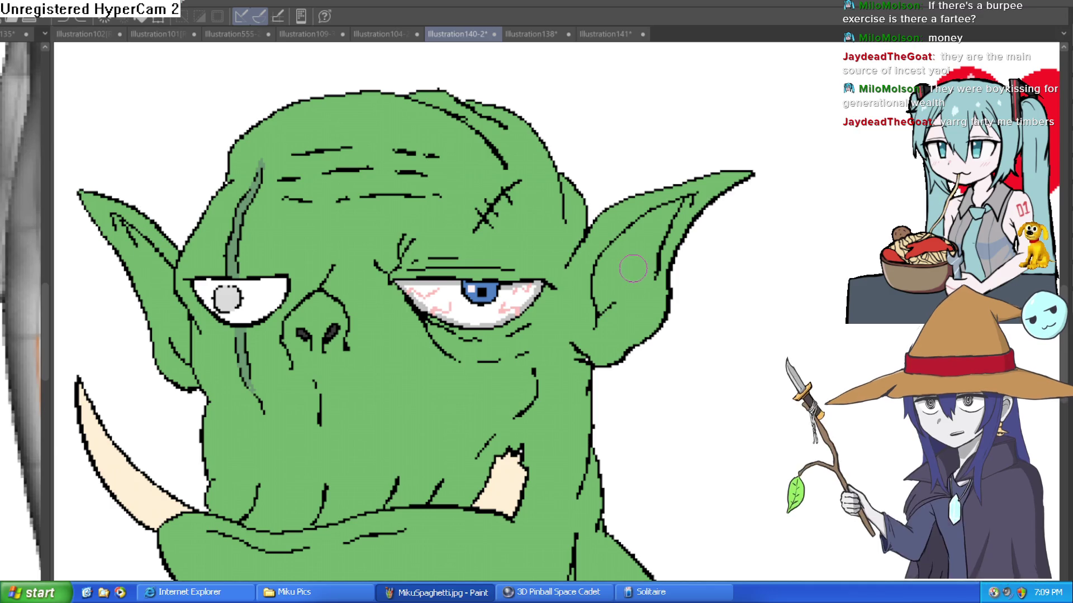
pyautogui.moveTo(622, 269); pyautogui.dragTo(613, 285)
pyautogui.scroll(-2, 615, 284)
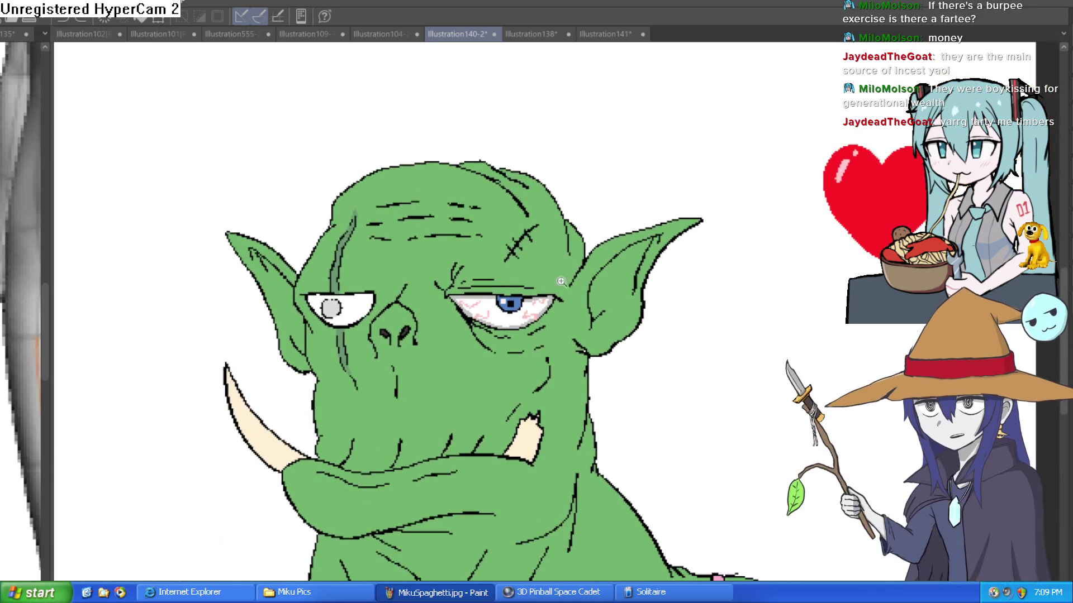
pyautogui.scroll(3, 631, 274)
pyautogui.scroll(-2, 660, 262)
pyautogui.scroll(1, 691, 251)
pyautogui.scroll(-4, 690, 250)
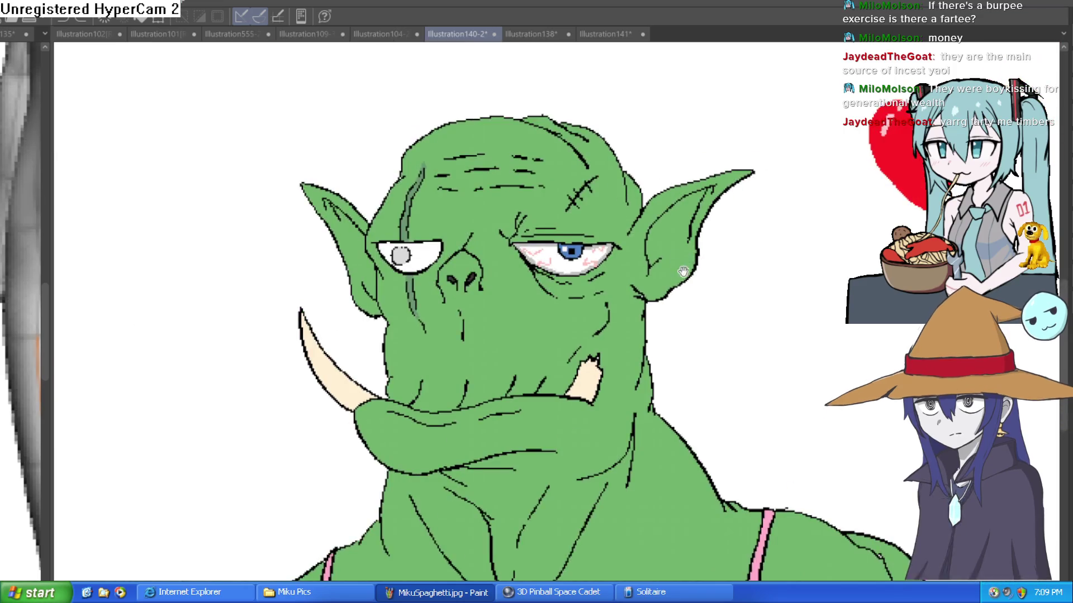
pyautogui.scroll(3, 490, 216)
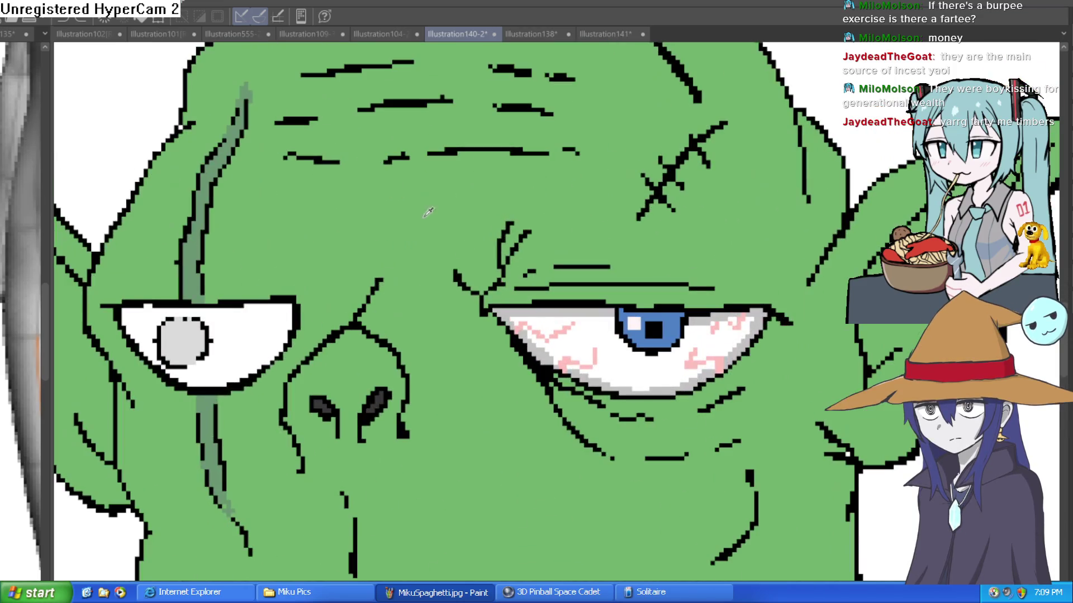
pyautogui.scroll(-5, 479, 237)
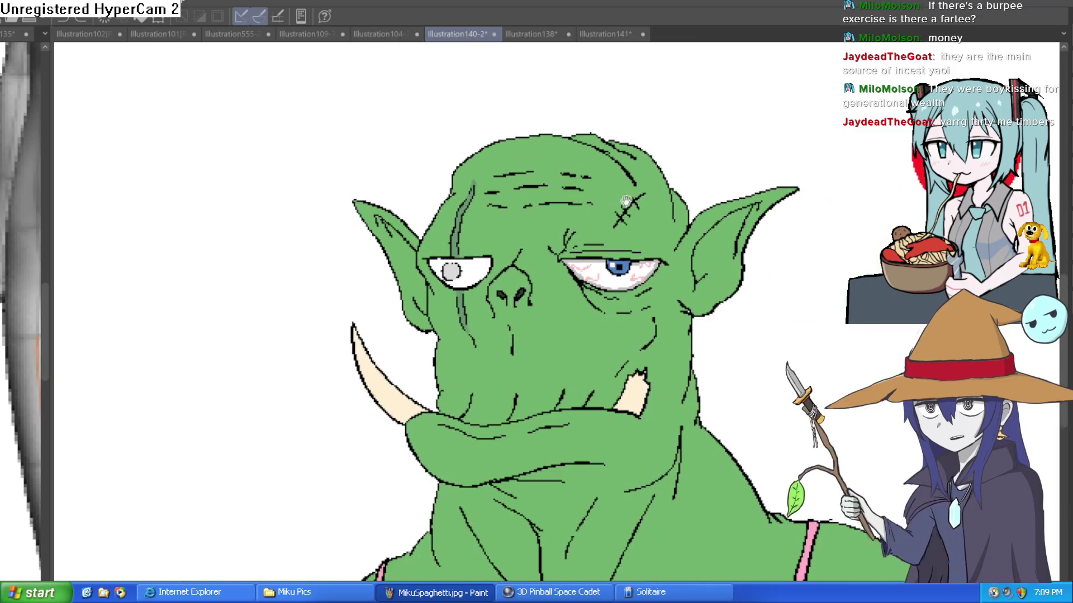
pyautogui.scroll(-10, 711, 216)
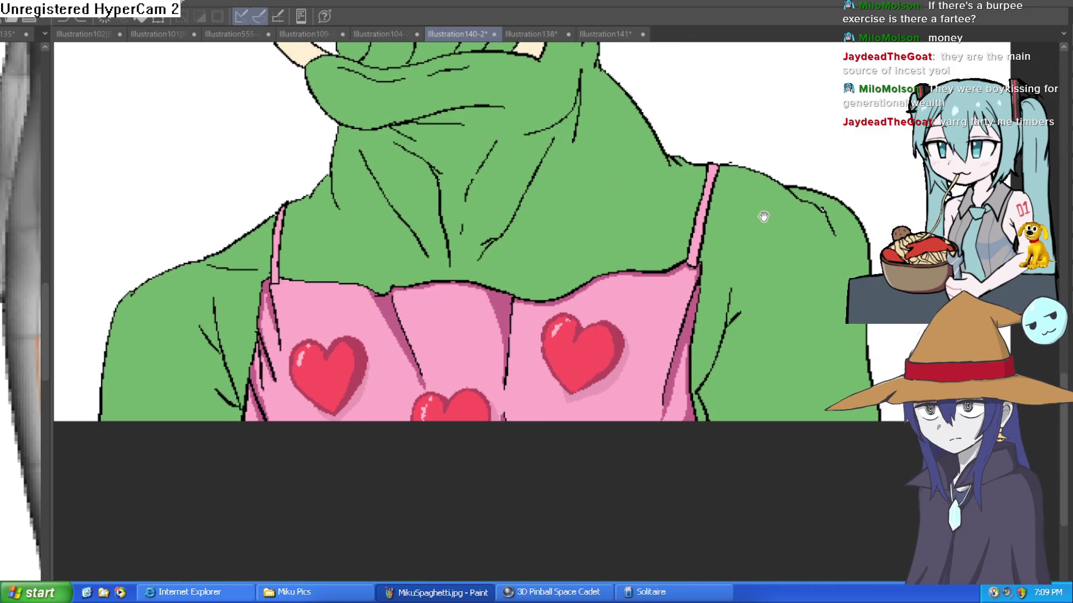
pyautogui.moveTo(763, 217); pyautogui.dragTo(718, 312)
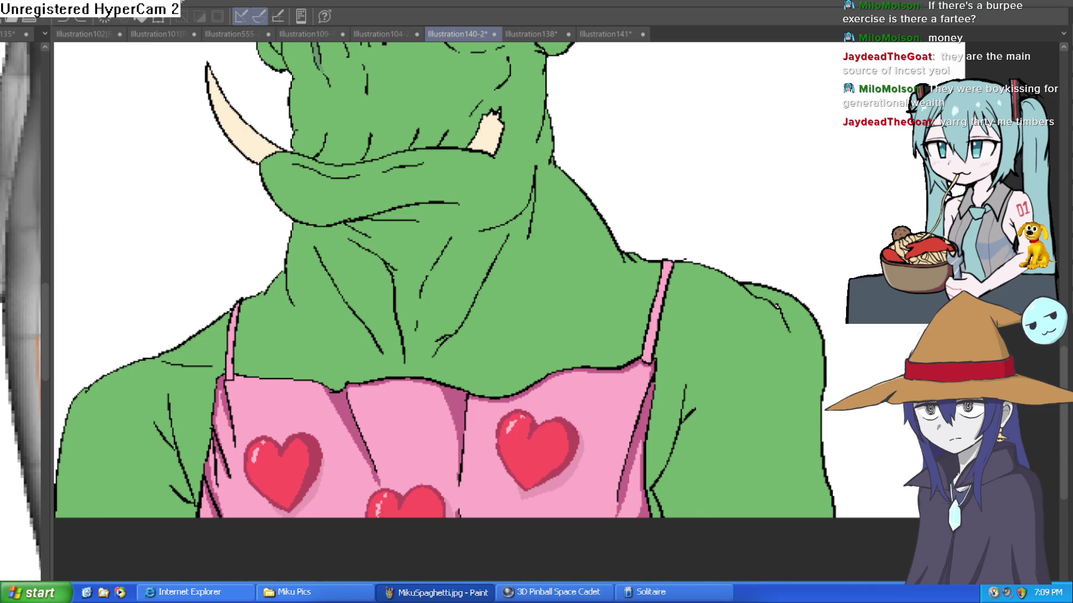
# Paint green shading along the neck line, the collar line and down the neck.
pyautogui.scroll(3, 522, 289)
pyautogui.moveTo(509, 301); pyautogui.dragTo(501, 308)
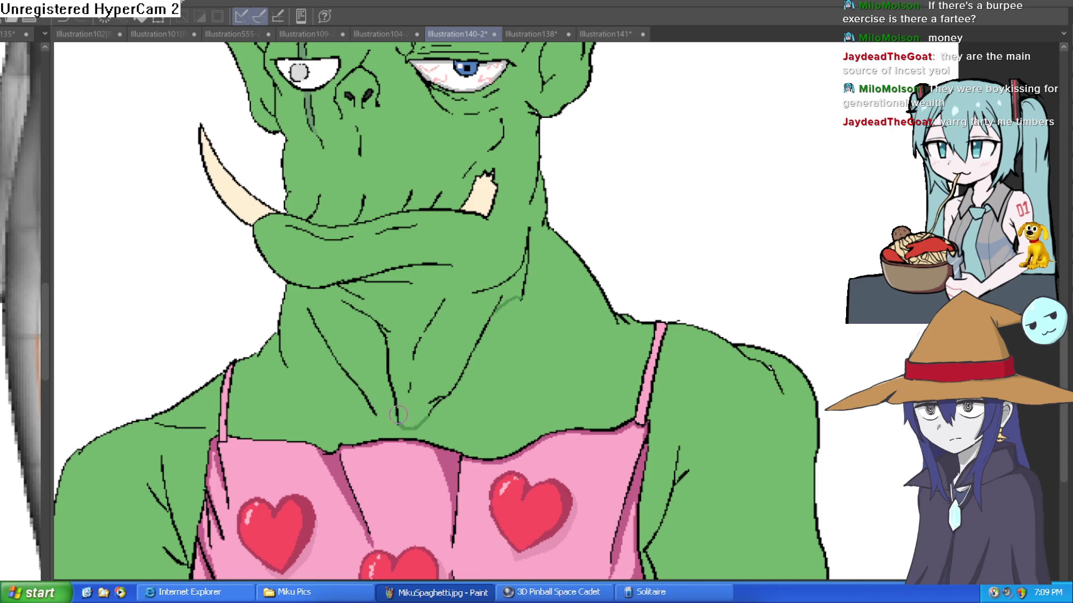
pyautogui.moveTo(387, 427); pyautogui.dragTo(228, 428)
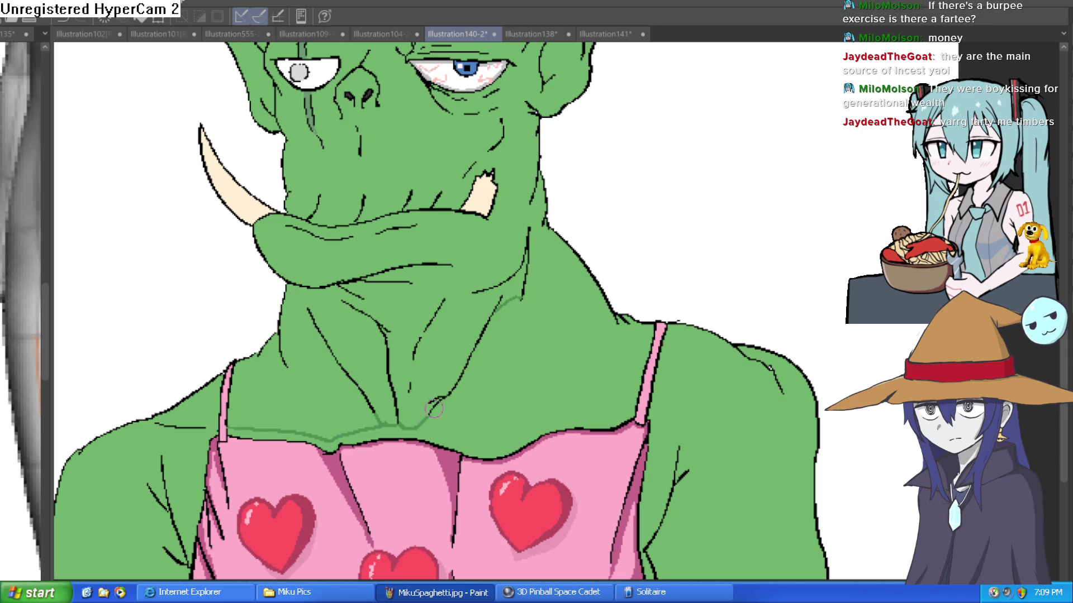
pyautogui.moveTo(374, 328); pyautogui.dragTo(378, 365)
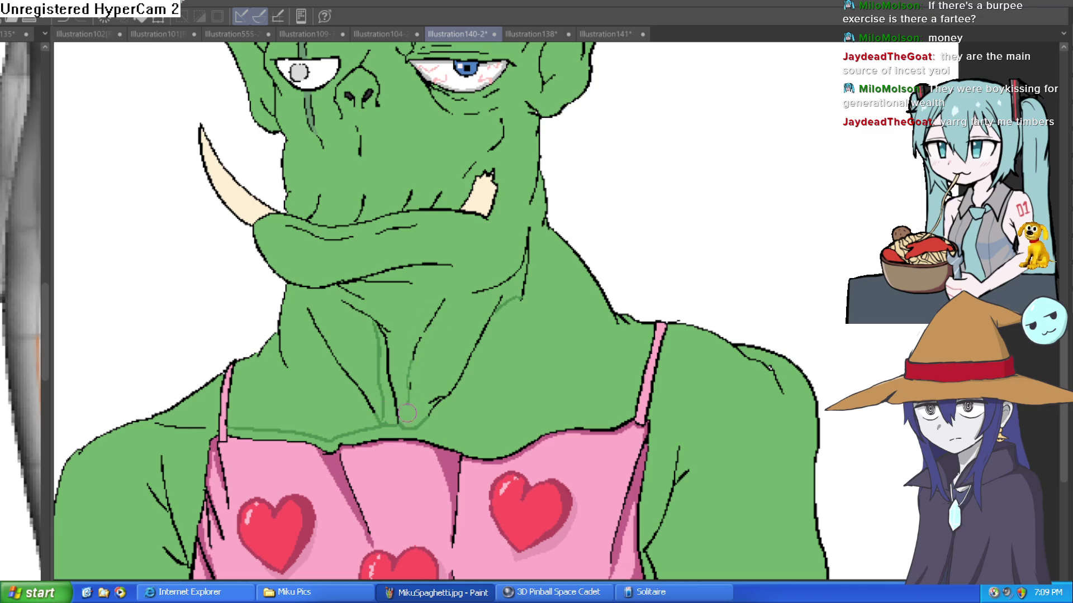
pyautogui.moveTo(440, 304)
pyautogui.mouseDown()
pyautogui.moveTo(418, 338)
pyautogui.moveTo(401, 411)
pyautogui.moveTo(493, 437)
pyautogui.mouseUp()
# Line the apron's top edge in green and fill the band above it darker green.
pyautogui.scroll(-3, 577, 388)
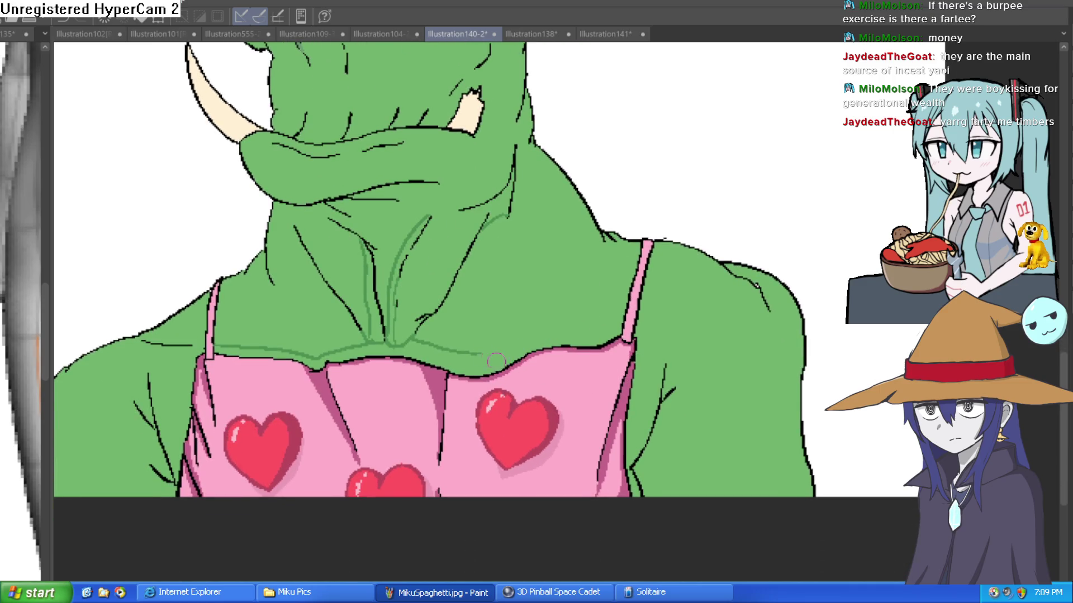
pyautogui.moveTo(418, 347); pyautogui.dragTo(527, 346)
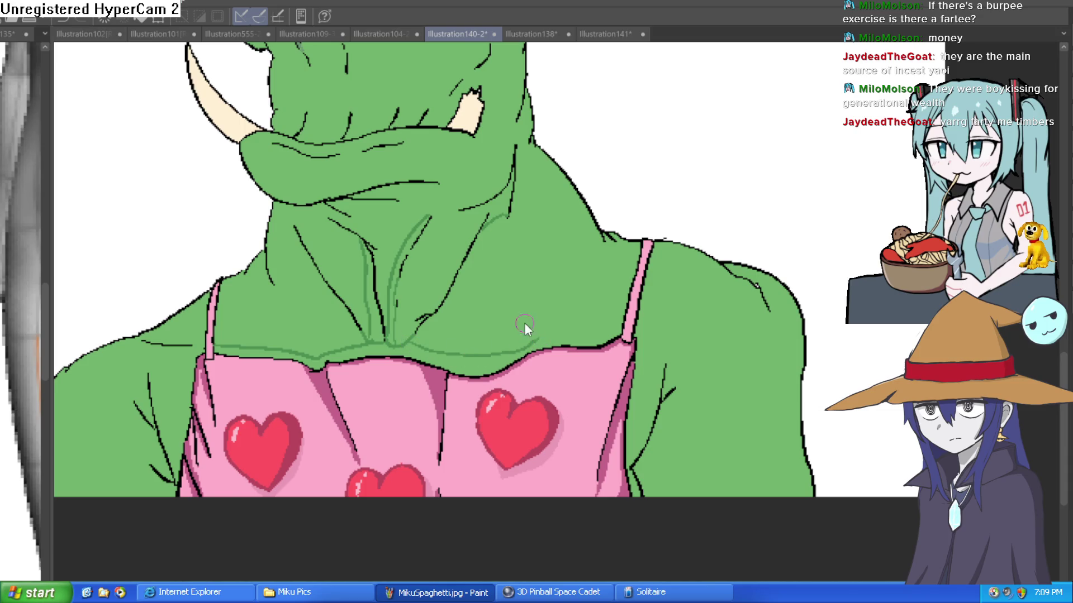
pyautogui.hotkey('ctrl', 'z')
pyautogui.moveTo(419, 349); pyautogui.dragTo(611, 333)
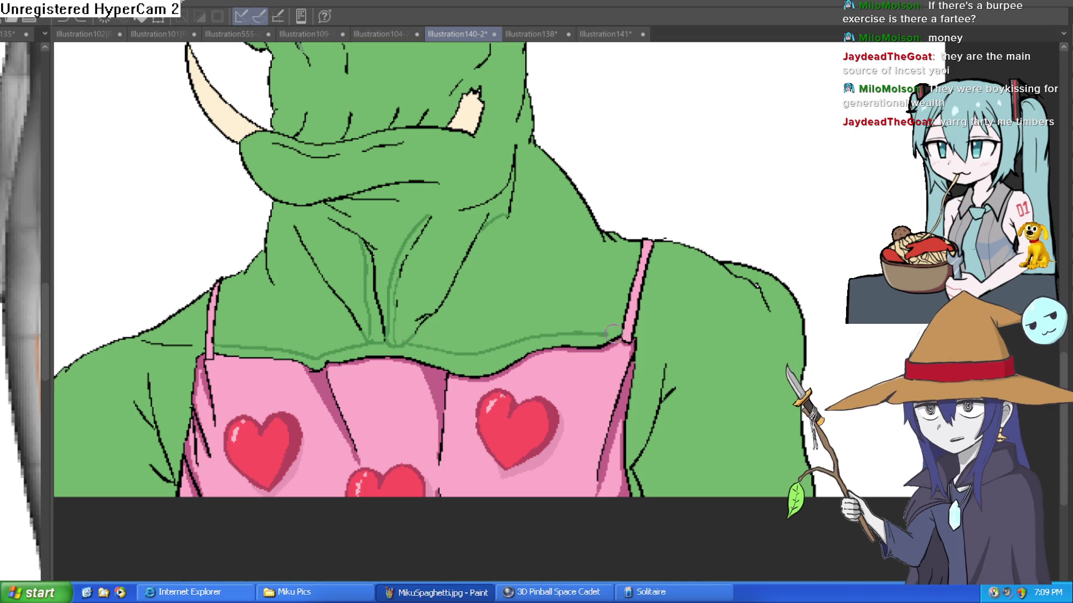
pyautogui.click(511, 356)
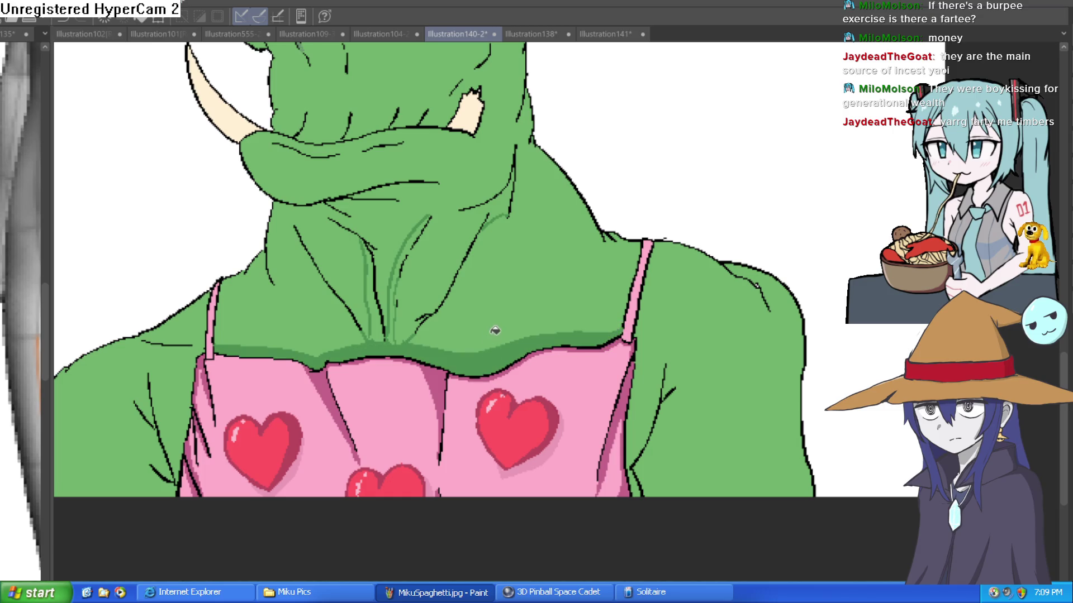
# Shade and fill the orc's neck creases with darker green.
pyautogui.moveTo(395, 322); pyautogui.dragTo(430, 218)
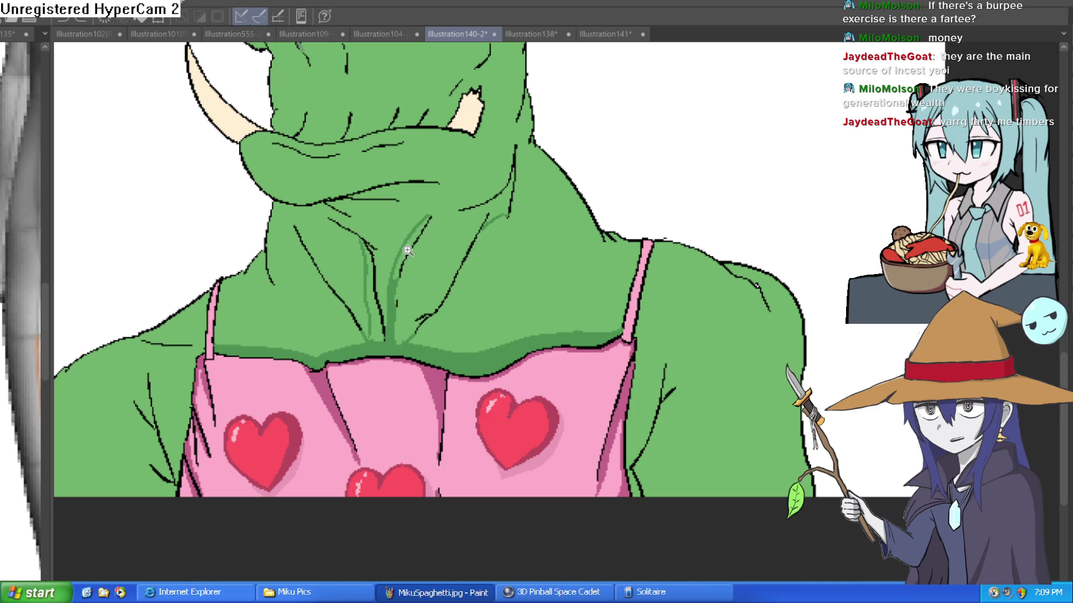
pyautogui.click(409, 252)
pyautogui.click(414, 244)
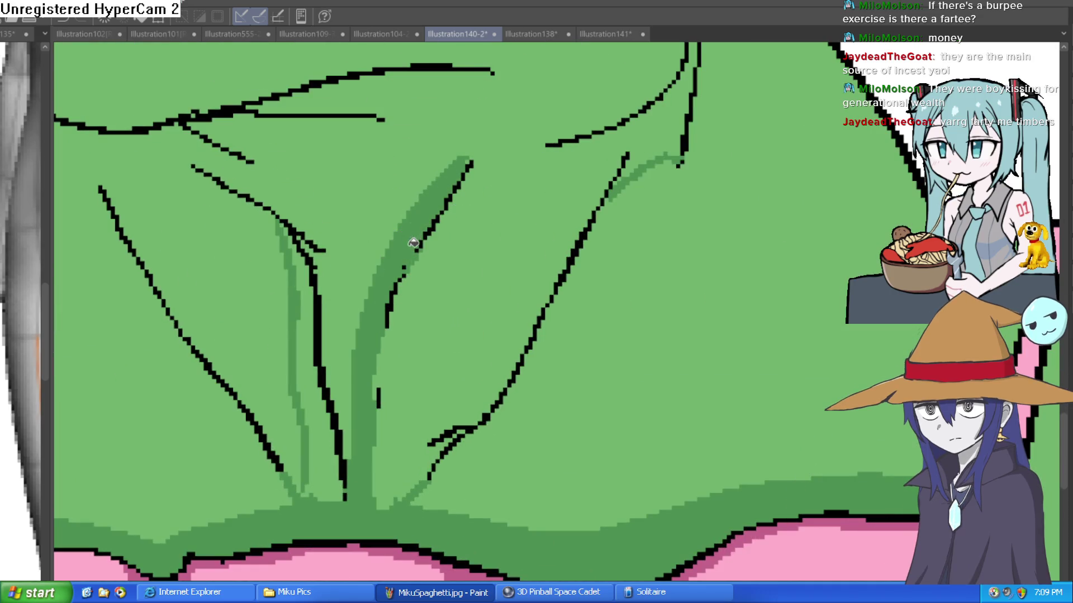
pyautogui.click(308, 377)
pyautogui.click(319, 445)
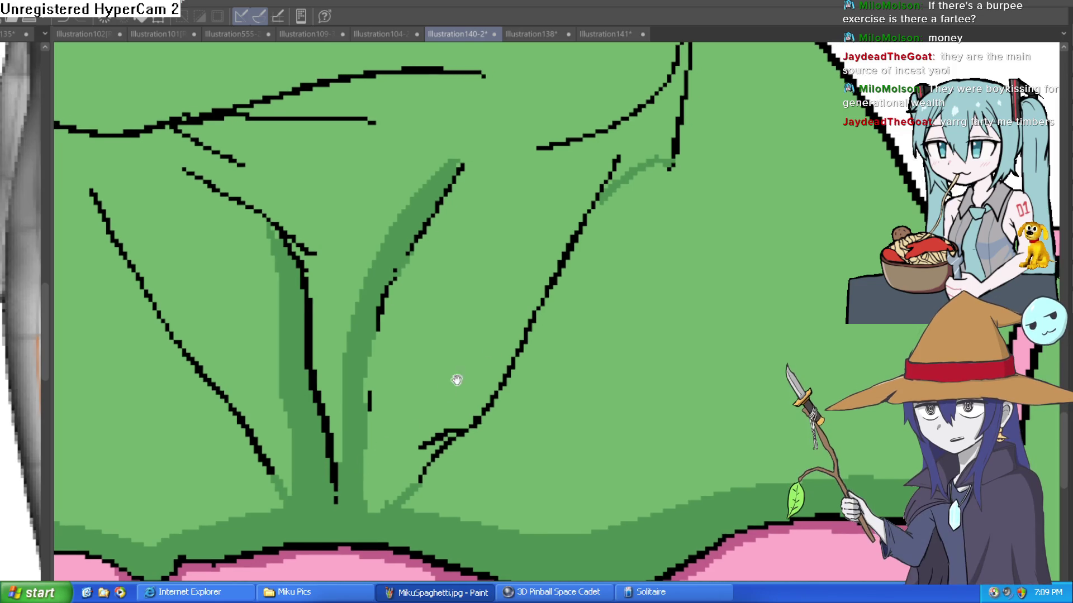
pyautogui.scroll(-3, 726, 169)
# Draw a dark green crease stroke down the front of the neck.
pyautogui.moveTo(727, 168); pyautogui.dragTo(652, 250)
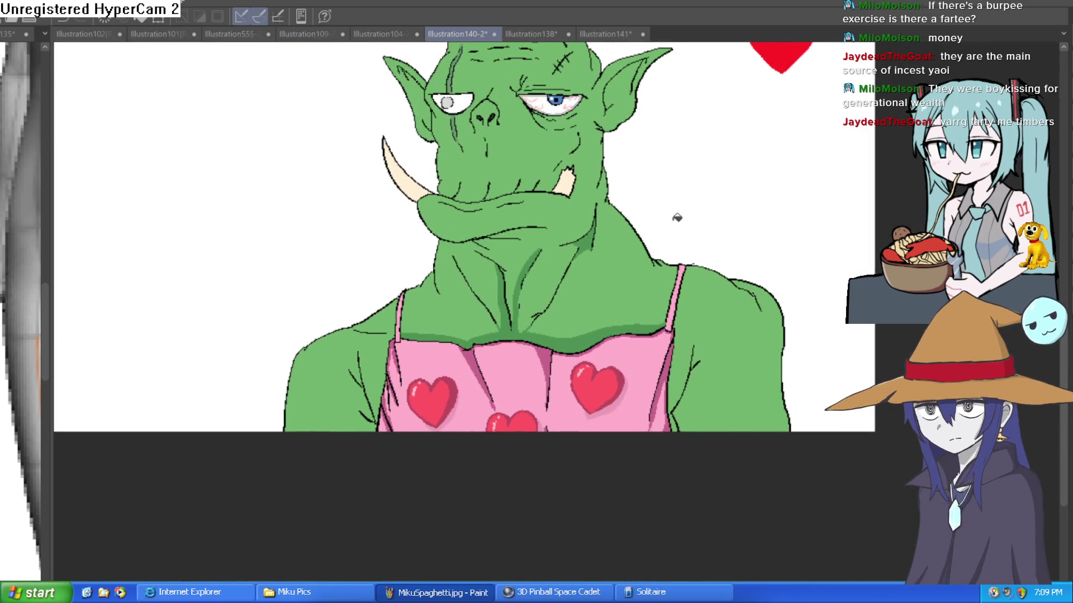
pyautogui.scroll(3, 609, 240)
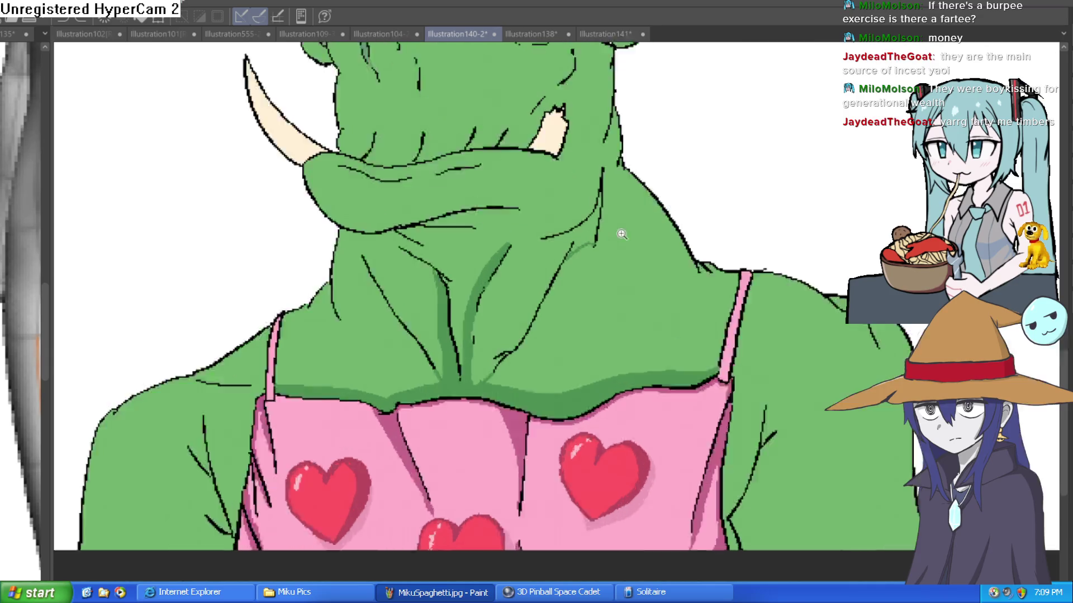
pyautogui.moveTo(591, 212); pyautogui.dragTo(480, 402)
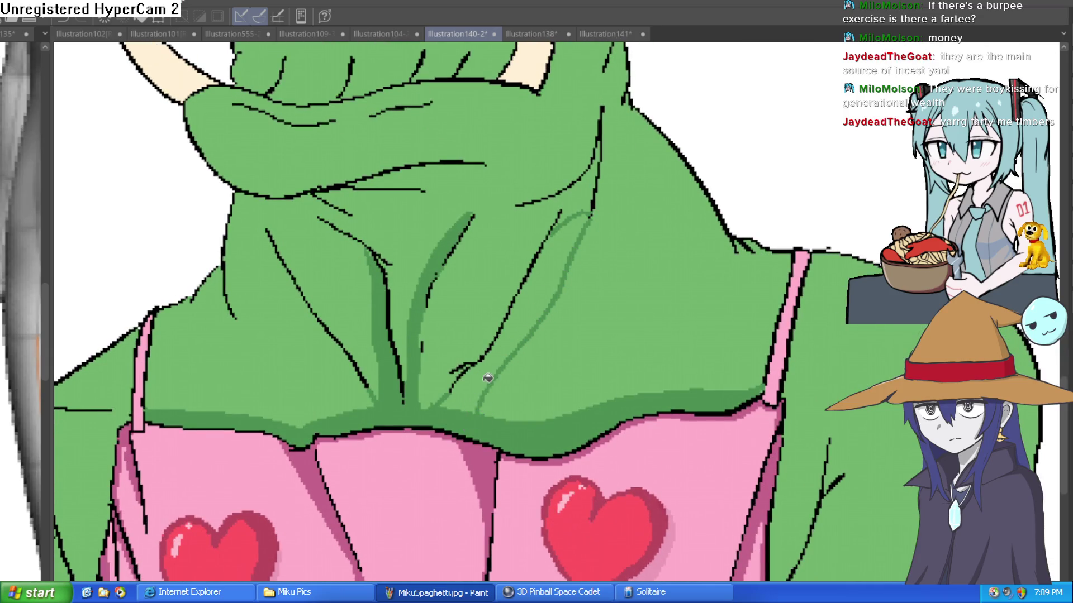
pyautogui.scroll(-5, 642, 235)
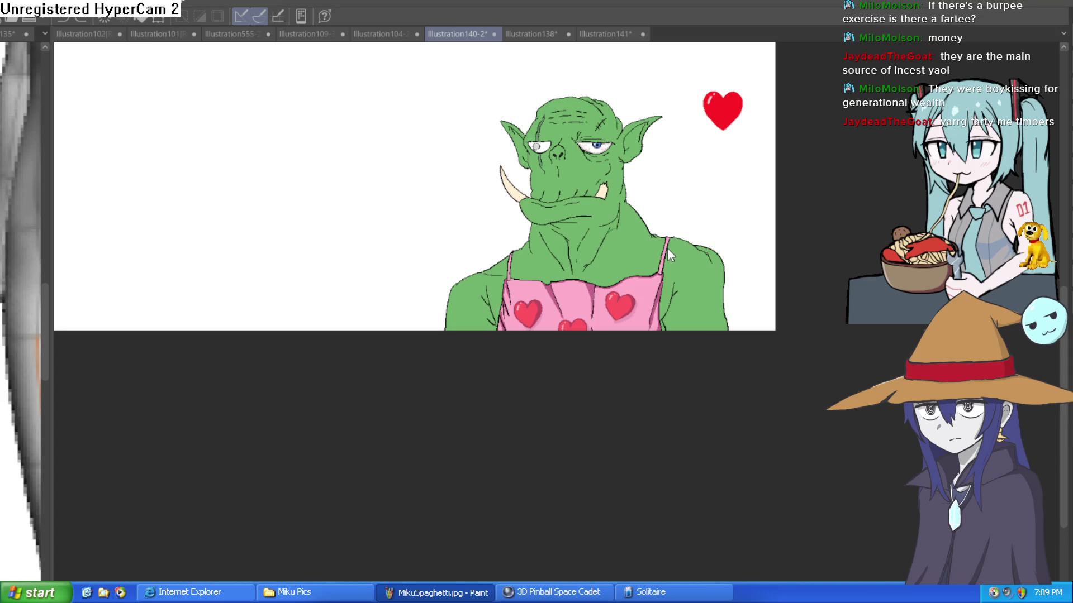
# Check the face mirrored and sample the pink colour of the eye veins.
pyautogui.scroll(3, 578, 261)
pyautogui.moveTo(563, 411); pyautogui.dragTo(530, 313)
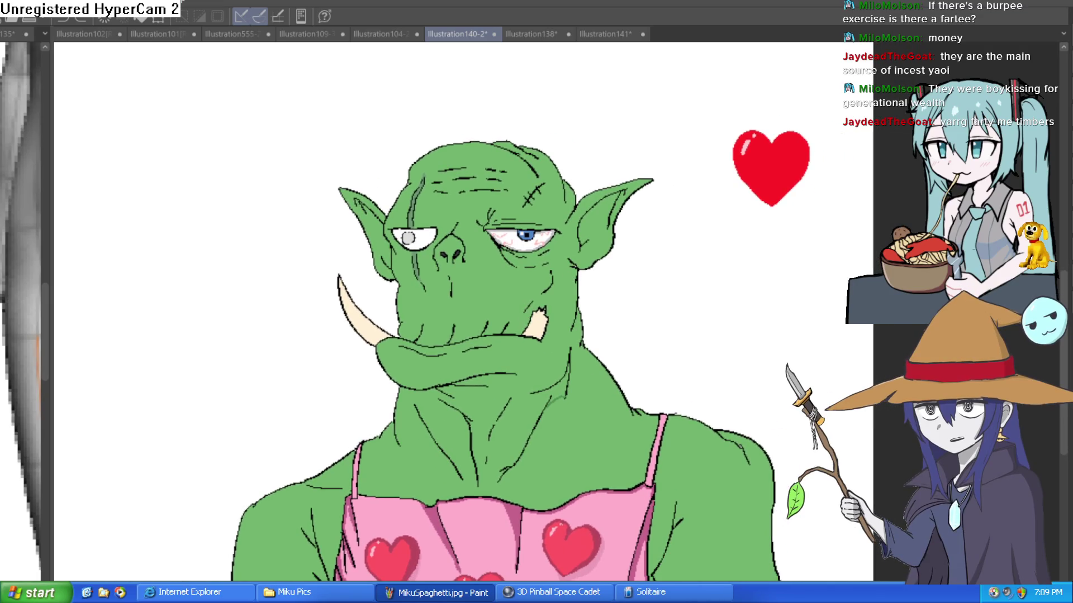
pyautogui.press('h')
pyautogui.press('h')
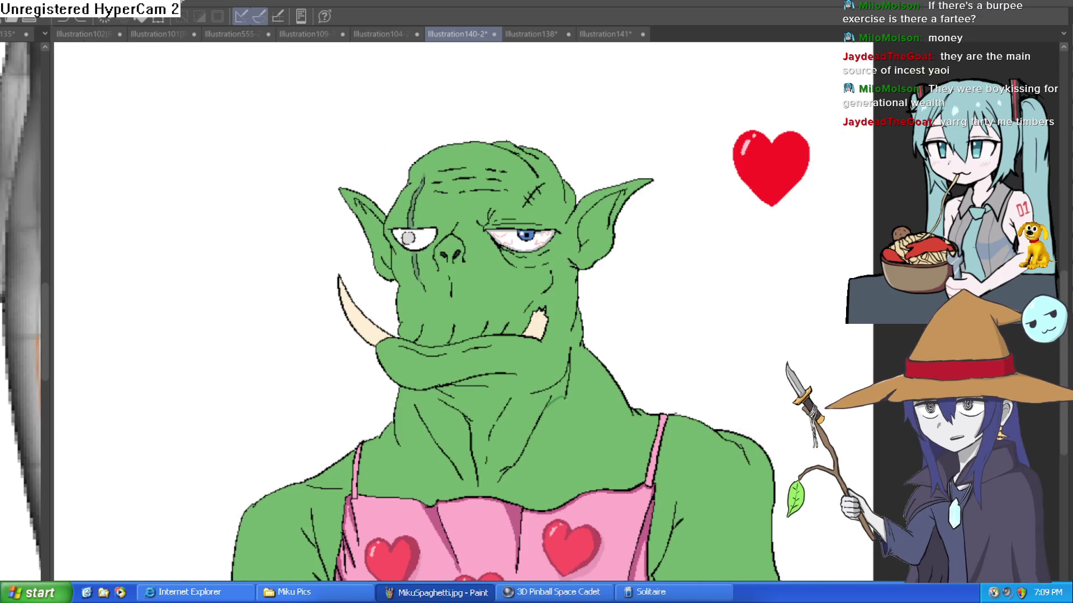
pyautogui.scroll(5, 524, 241)
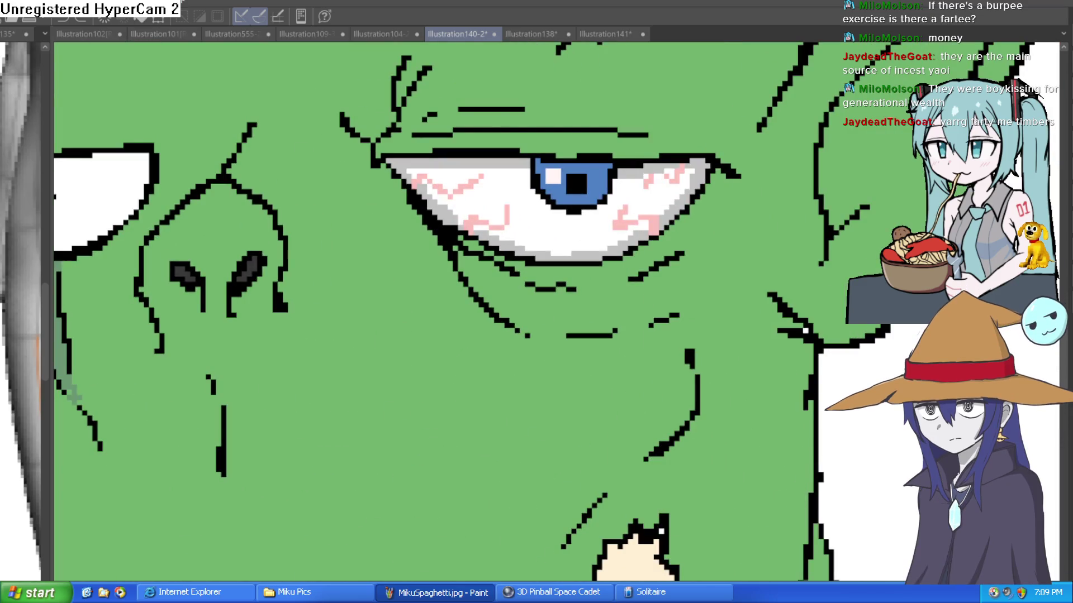
pyautogui.keyDown('alt'); pyautogui.click(468, 184); pyautogui.keyUp('alt')
# Paint reddish pink into the first eye's outer corner.
pyautogui.scroll(2, 391, 118)
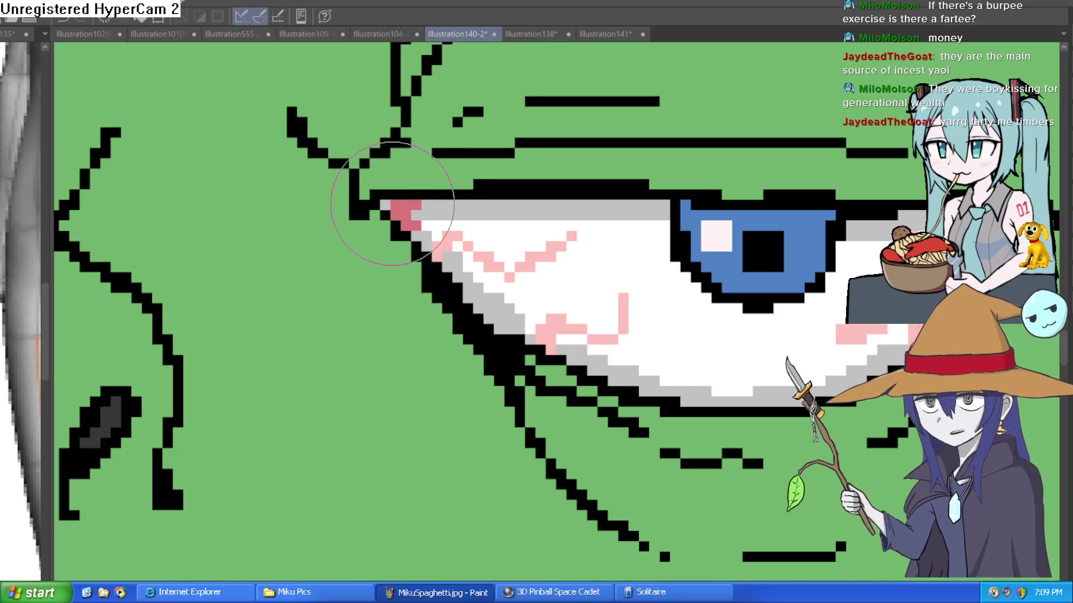
pyautogui.hscroll(3, 670, 190)
pyautogui.click(845, 180)
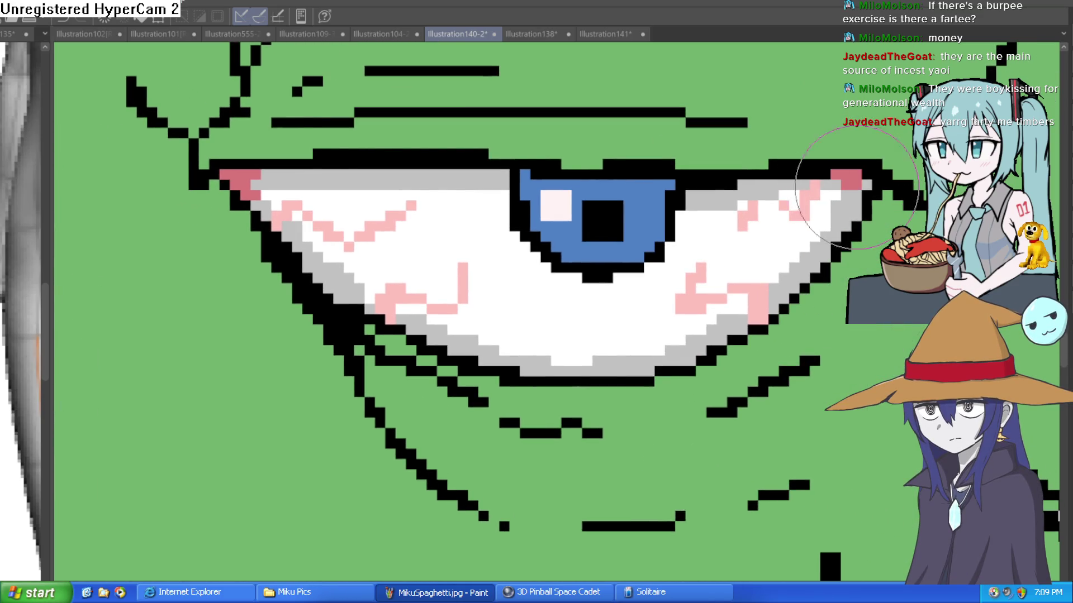
pyautogui.moveTo(867, 184); pyautogui.dragTo(855, 205)
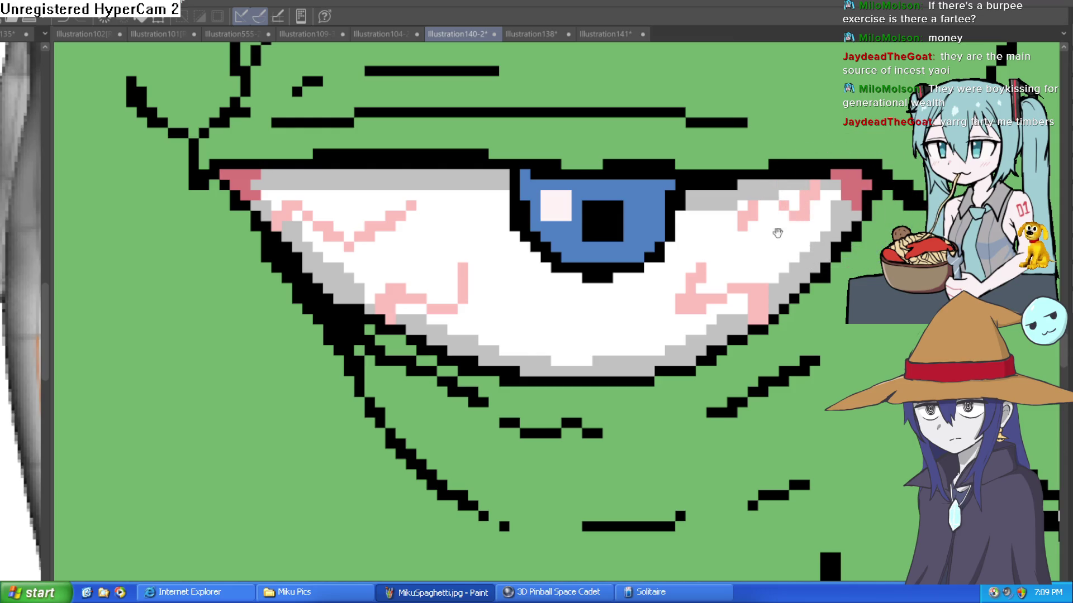
# Paint reddish pink into the other eye's upper-right and upper-left corners, then zoom out.
pyautogui.moveTo(406, 411); pyautogui.dragTo(721, 413)
pyautogui.moveTo(548, 305); pyautogui.dragTo(742, 286)
pyautogui.moveTo(291, 226); pyautogui.dragTo(568, 346)
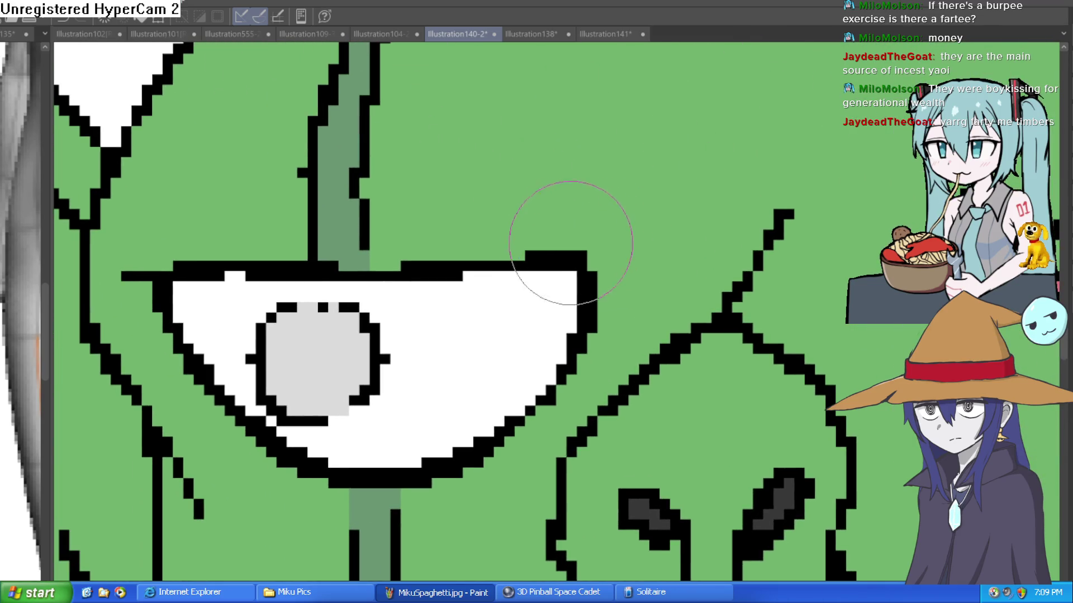
pyautogui.moveTo(551, 276)
pyautogui.mouseDown()
pyautogui.moveTo(568, 268)
pyautogui.moveTo(565, 307)
pyautogui.mouseUp()
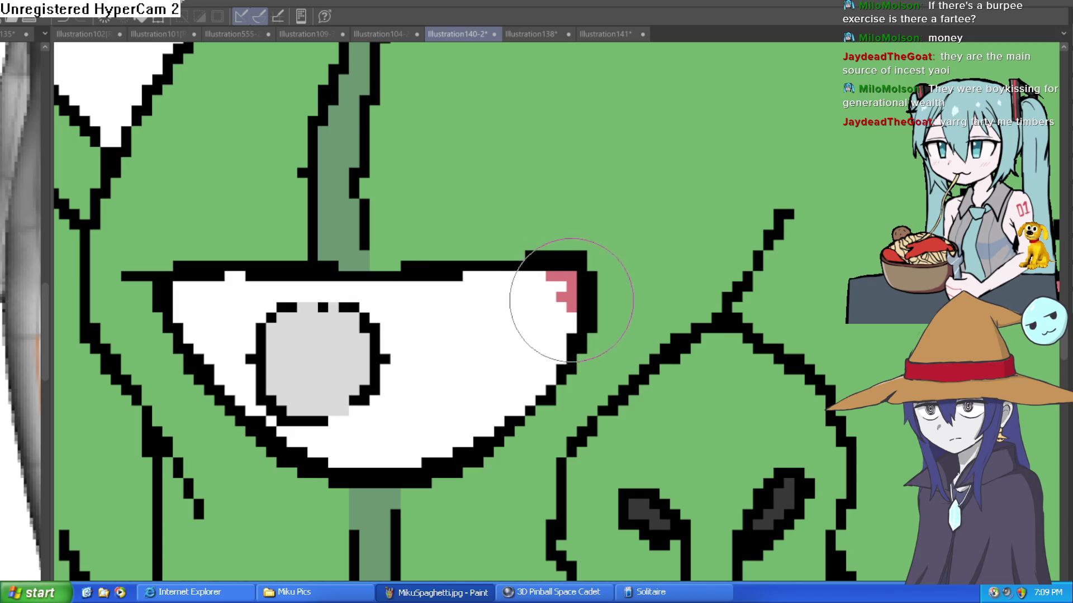
pyautogui.click(177, 317)
pyautogui.moveTo(179, 314)
pyautogui.mouseDown()
pyautogui.moveTo(179, 275)
pyautogui.moveTo(192, 287)
pyautogui.mouseUp()
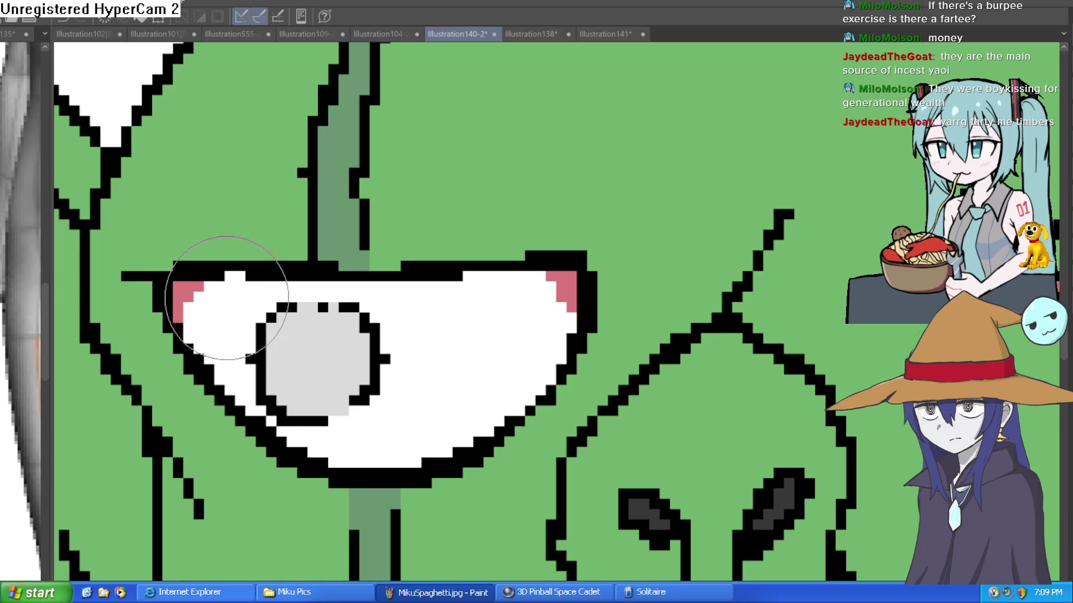
pyautogui.hotkey('ctrl', '-')
pyautogui.hotkey('ctrl', '-')
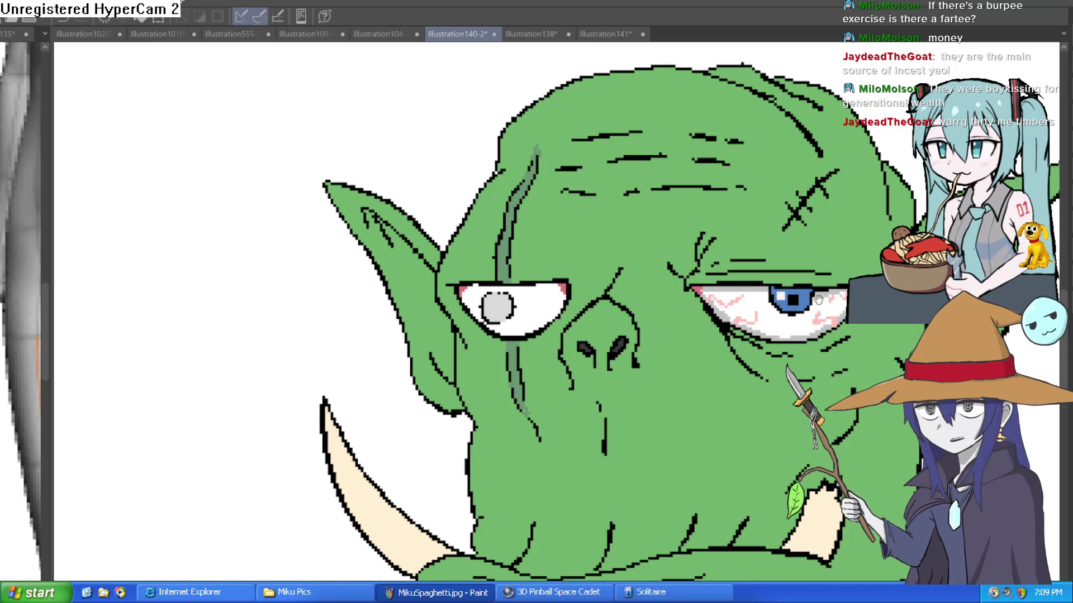
# Frame the whole orc, select the entire canvas with Ctrl+A, and zoom toward the left tusk.
pyautogui.scroll(-3, 591, 249)
pyautogui.scroll(3, 699, 277)
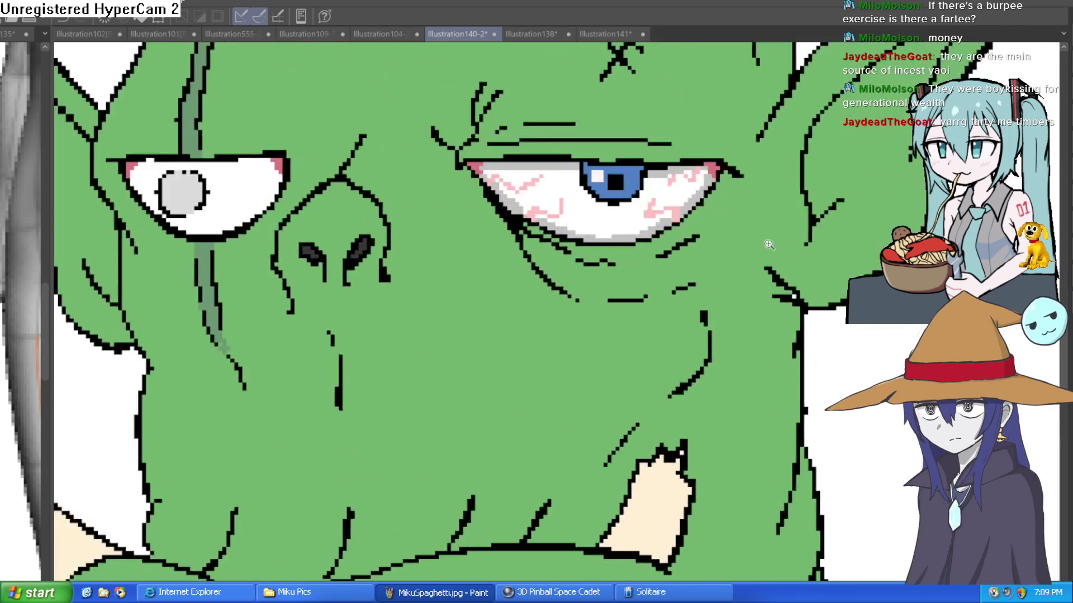
pyautogui.scroll(2, 750, 239)
pyautogui.scroll(-3, 799, 253)
pyautogui.moveTo(800, 253)
pyautogui.mouseDown()
pyautogui.moveTo(720, 329)
pyautogui.moveTo(764, 299)
pyautogui.mouseUp()
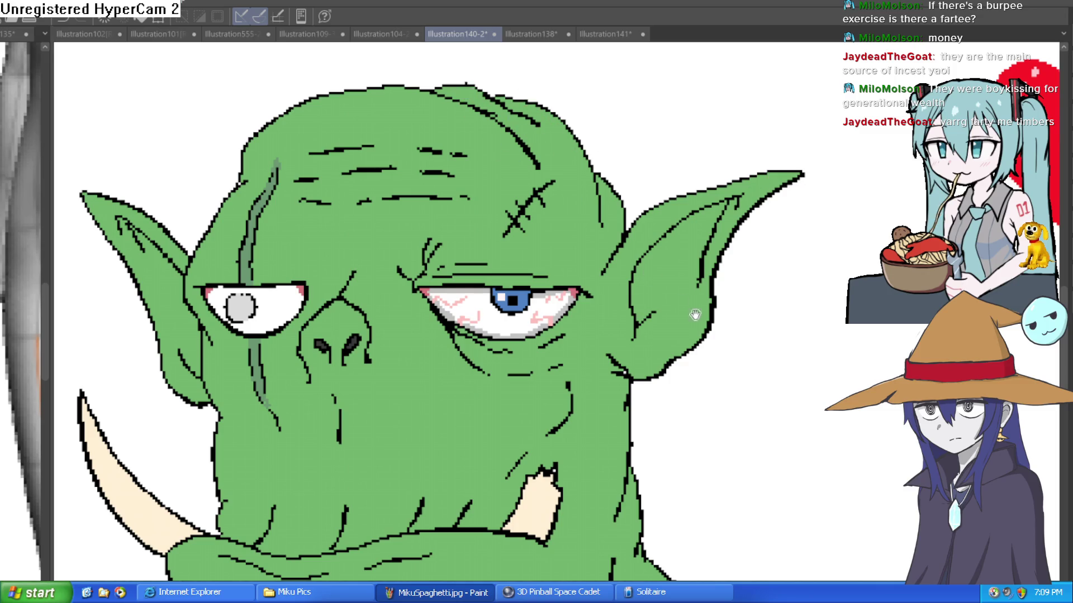
pyautogui.scroll(-4, 681, 302)
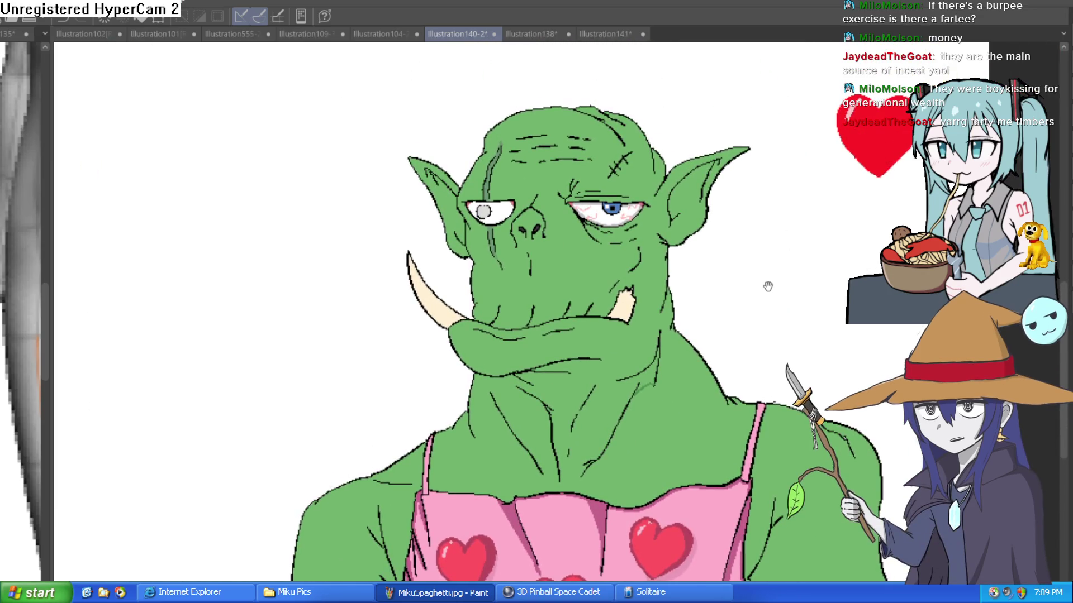
pyautogui.moveTo(767, 286); pyautogui.dragTo(766, 300)
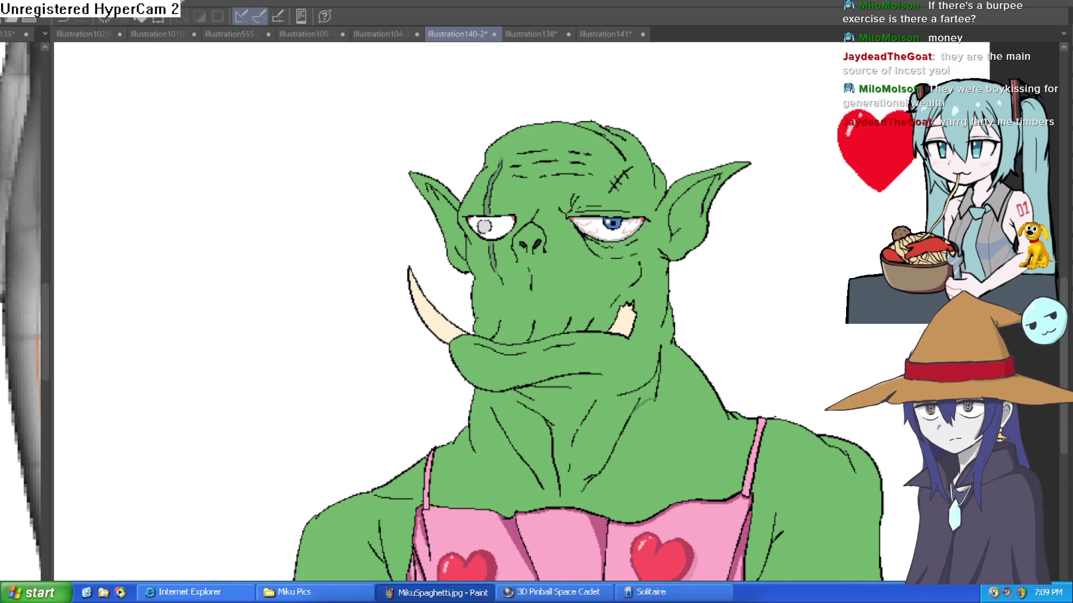
pyautogui.hotkey('ctrl', 'a')
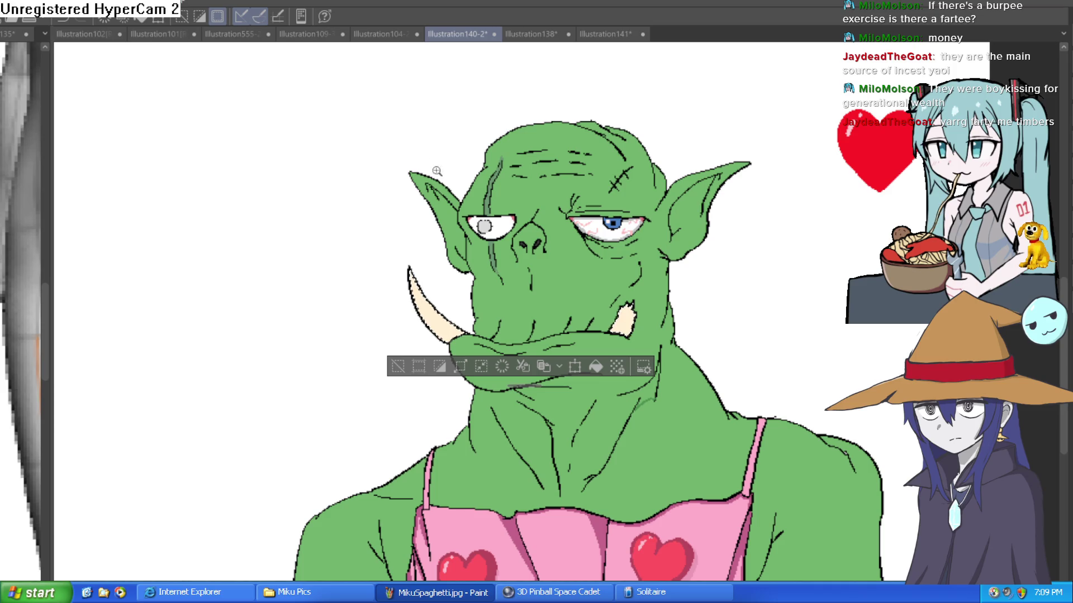
pyautogui.scroll(4, 518, 220)
pyautogui.moveTo(357, 501); pyautogui.dragTo(331, 311)
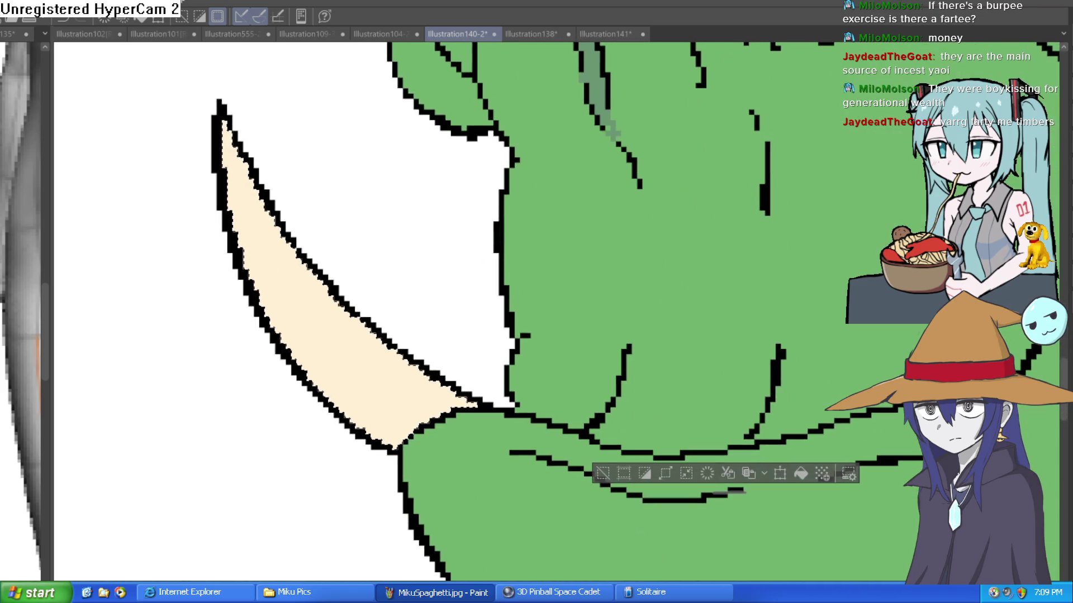